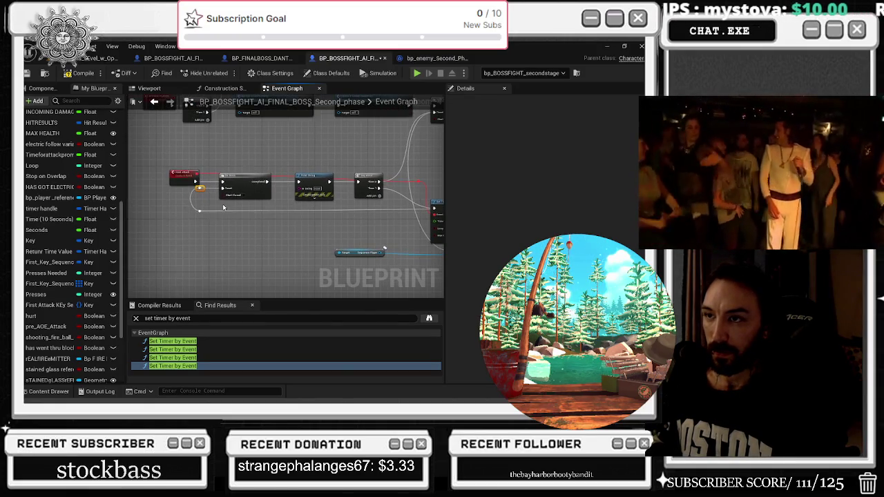
- Insert a reroute node on the execution wire leading into the Set Timer by Event node
{"action": "left_click_drag", "start_coordinate": [333, 224], "coordinate": [246, 226]}
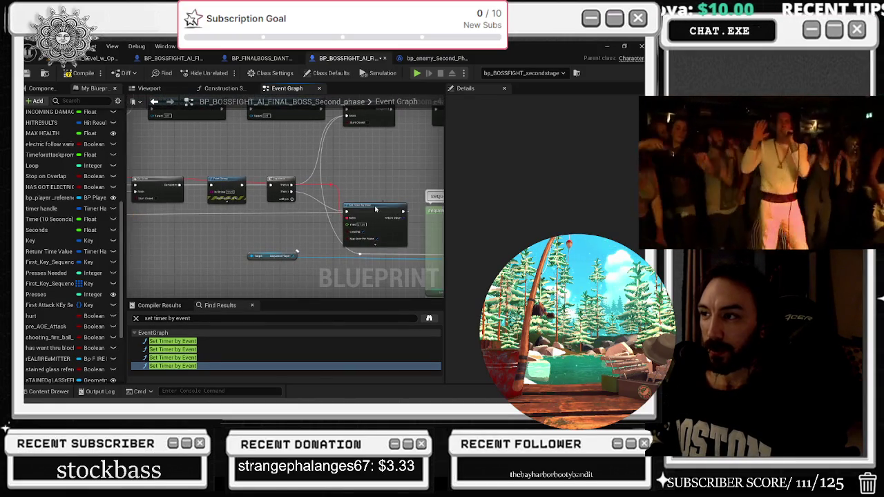
{"action": "left_click", "coordinate": [376, 212]}
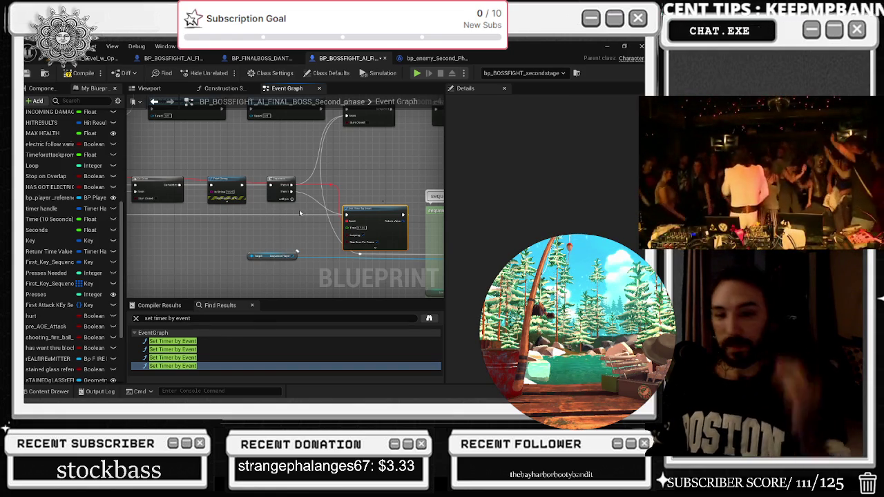
{"action": "left_click", "coordinate": [310, 199]}
{"action": "double_click", "coordinate": [308, 195]}
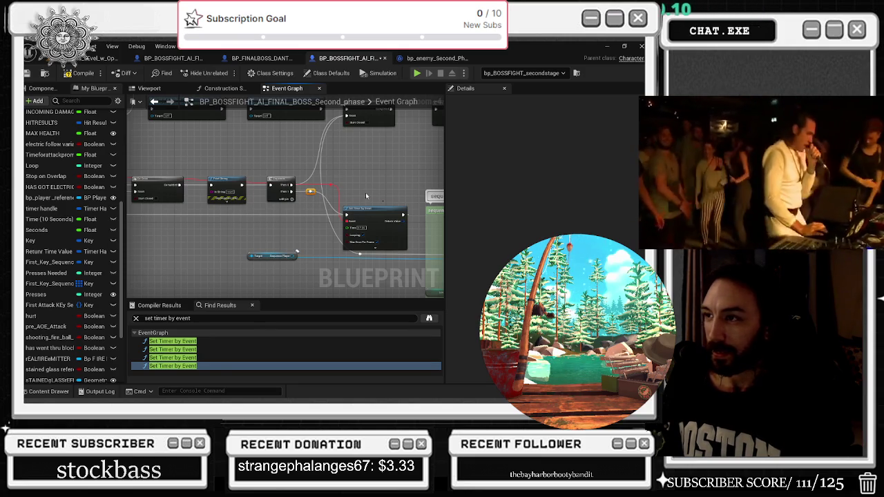
{"action": "scroll", "coordinate": [232, 220], "scroll_direction": "down", "scroll_amount": 2}
- Select the reset attack, Do Once and reroute nodes and straighten the loop wire's reroute point
{"action": "scroll", "coordinate": [291, 219], "scroll_direction": "up", "scroll_amount": 2}
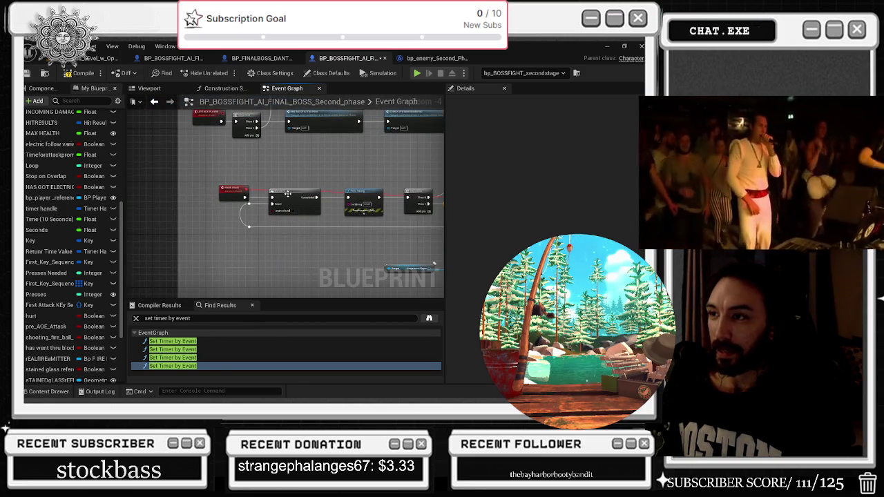
{"action": "scroll", "coordinate": [287, 194], "scroll_direction": "up", "scroll_amount": 2}
{"action": "mouse_move", "coordinate": [180, 176]}
{"action": "left_mouse_down"}
{"action": "mouse_move", "coordinate": [316, 245]}
{"action": "mouse_move", "coordinate": [276, 245]}
{"action": "left_mouse_up"}
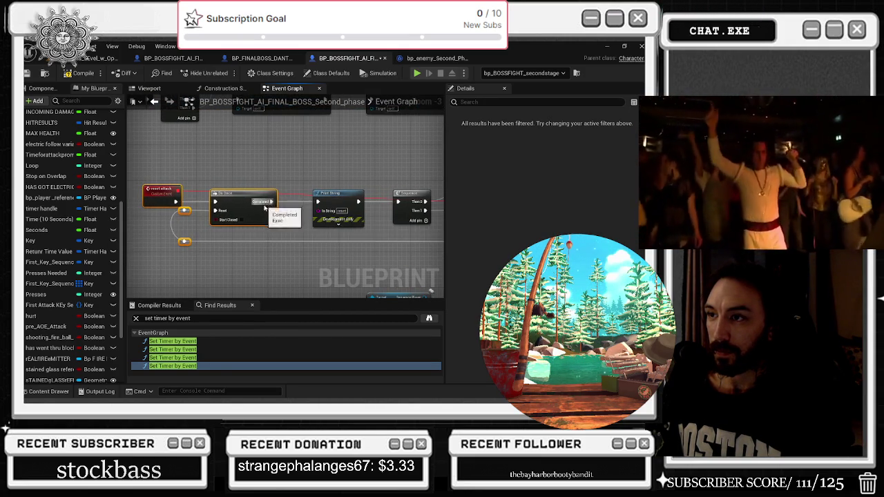
{"action": "mouse_move", "coordinate": [322, 194]}
{"action": "left_mouse_down"}
{"action": "mouse_move", "coordinate": [184, 207]}
{"action": "mouse_move", "coordinate": [259, 211]}
{"action": "mouse_move", "coordinate": [407, 194]}
{"action": "left_mouse_up"}
{"action": "key", "text": "ctrl+z"}
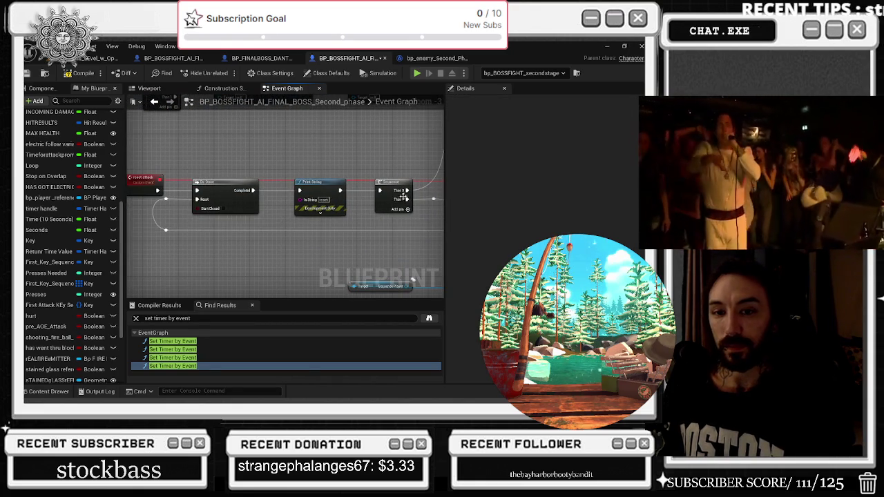
{"action": "left_click", "coordinate": [166, 199]}
{"action": "mouse_move", "coordinate": [285, 233]}
{"action": "left_mouse_down"}
{"action": "mouse_move", "coordinate": [334, 240]}
{"action": "mouse_move", "coordinate": [154, 242]}
{"action": "mouse_move", "coordinate": [129, 267]}
{"action": "mouse_move", "coordinate": [145, 252]}
{"action": "mouse_move", "coordinate": [320, 244]}
{"action": "left_mouse_up"}
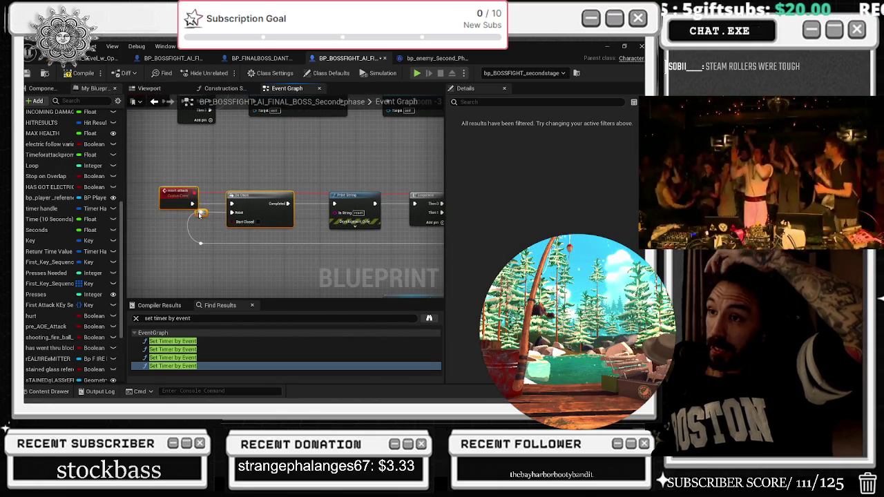
- Nudge the Set Timer by Event node and move the Do Once node lower
{"action": "mouse_move", "coordinate": [185, 166]}
{"action": "left_mouse_down"}
{"action": "mouse_move", "coordinate": [186, 150]}
{"action": "mouse_move", "coordinate": [140, 134]}
{"action": "left_mouse_up"}
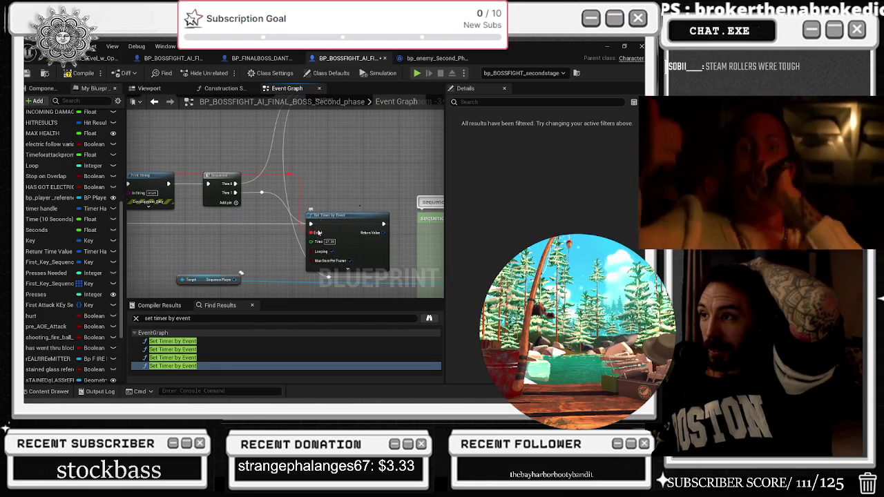
{"action": "left_click_drag", "start_coordinate": [332, 283], "coordinate": [303, 274]}
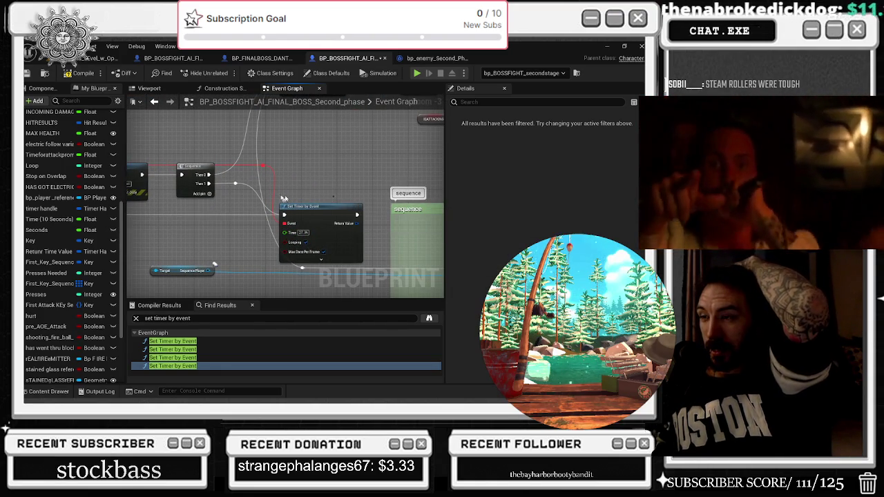
{"action": "mouse_move", "coordinate": [240, 190]}
{"action": "left_mouse_down"}
{"action": "mouse_move", "coordinate": [319, 195]}
{"action": "mouse_move", "coordinate": [297, 116]}
{"action": "mouse_move", "coordinate": [251, 111]}
{"action": "left_mouse_up"}
{"action": "mouse_move", "coordinate": [414, 200]}
{"action": "left_mouse_down"}
{"action": "mouse_move", "coordinate": [349, 191]}
{"action": "mouse_move", "coordinate": [303, 197]}
{"action": "left_mouse_up"}
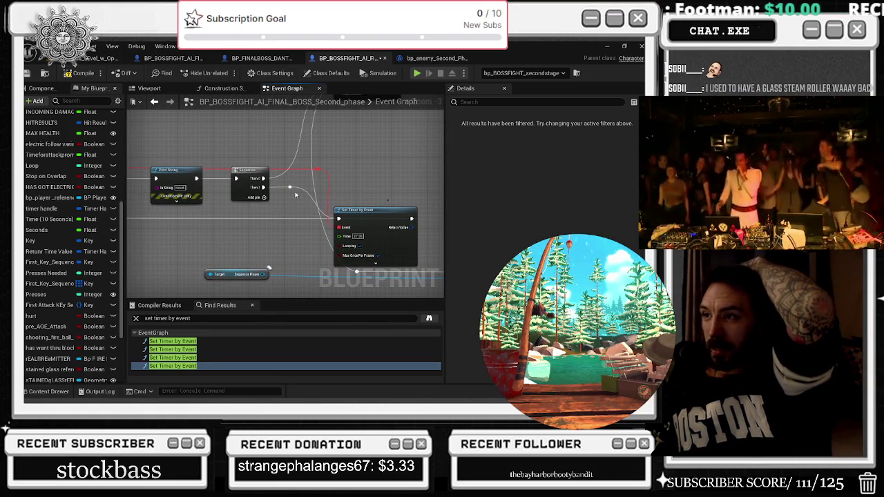
{"action": "mouse_move", "coordinate": [354, 212]}
{"action": "left_mouse_down"}
{"action": "mouse_move", "coordinate": [414, 205]}
{"action": "mouse_move", "coordinate": [366, 214]}
{"action": "left_mouse_up"}
{"action": "left_click_drag", "start_coordinate": [254, 166], "coordinate": [254, 183]}
- Connect the reset attack event's execution pin into the Do Once node's input
{"action": "mouse_move", "coordinate": [186, 168]}
{"action": "left_mouse_down"}
{"action": "mouse_move", "coordinate": [315, 174]}
{"action": "mouse_move", "coordinate": [224, 185]}
{"action": "left_mouse_up"}
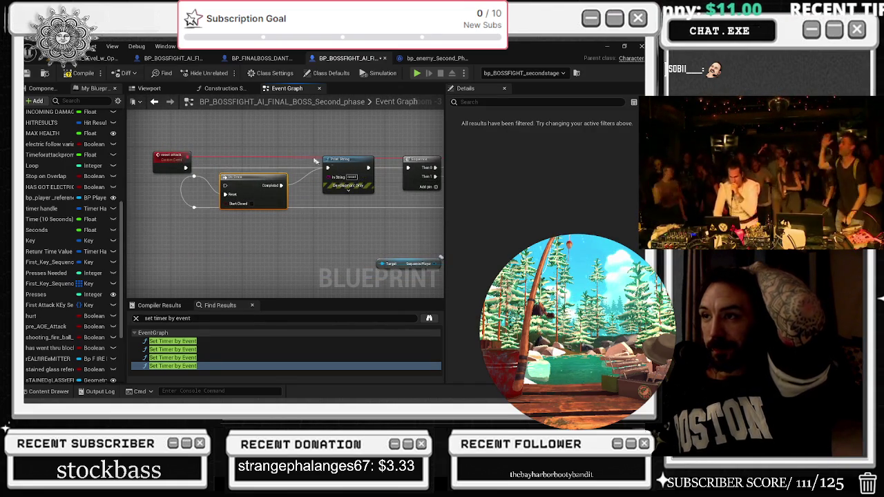
{"action": "left_click", "coordinate": [172, 160]}
{"action": "left_click_drag", "start_coordinate": [356, 163], "coordinate": [265, 166]}
{"action": "left_click", "coordinate": [345, 178]}
{"action": "left_click_drag", "start_coordinate": [366, 214], "coordinate": [337, 210]}
{"action": "left_click_drag", "start_coordinate": [283, 216], "coordinate": [216, 204]}
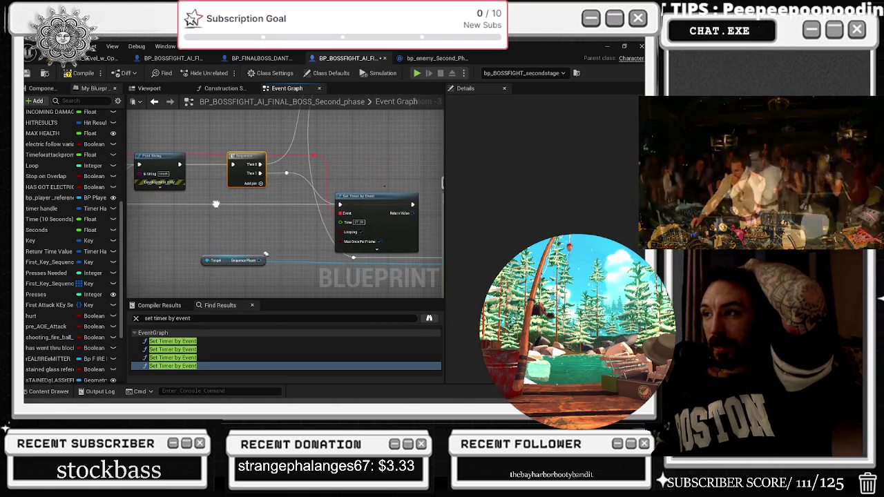
{"action": "mouse_move", "coordinate": [320, 199]}
{"action": "left_mouse_down"}
{"action": "mouse_move", "coordinate": [324, 235]}
{"action": "mouse_move", "coordinate": [275, 295]}
{"action": "mouse_move", "coordinate": [386, 359]}
{"action": "left_mouse_up"}
{"action": "left_click_drag", "start_coordinate": [285, 199], "coordinate": [291, 198]}
{"action": "mouse_move", "coordinate": [338, 235]}
{"action": "left_mouse_down"}
{"action": "mouse_move", "coordinate": [318, 222]}
{"action": "mouse_move", "coordinate": [301, 152]}
{"action": "mouse_move", "coordinate": [244, 266]}
{"action": "mouse_move", "coordinate": [227, 255]}
{"action": "mouse_move", "coordinate": [295, 246]}
{"action": "mouse_move", "coordinate": [317, 229]}
{"action": "left_mouse_up"}
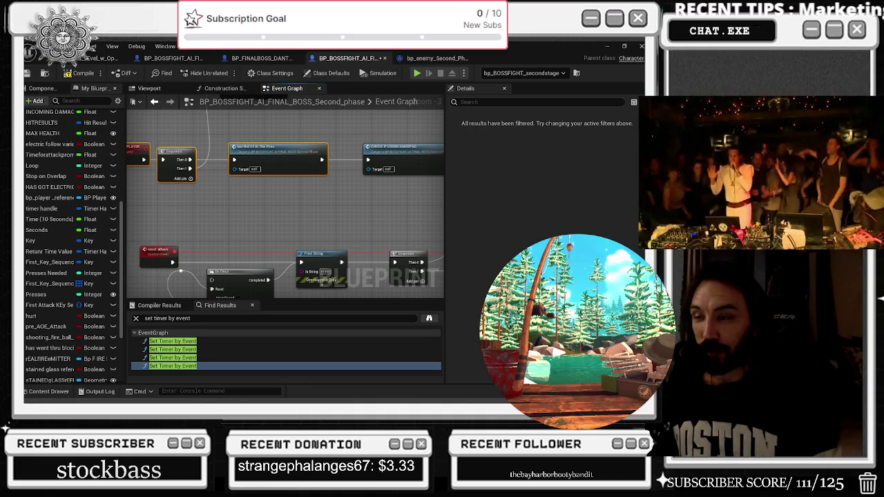
- Locate the follow beam comment box near the attacking player section in the zoomed-out graph
{"action": "scroll", "coordinate": [339, 181], "scroll_direction": "down", "scroll_amount": 7}
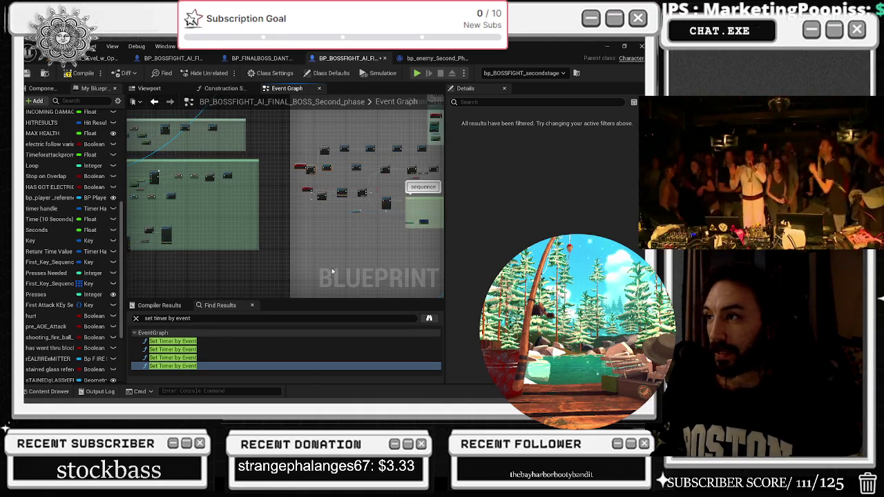
{"action": "left_click_drag", "start_coordinate": [332, 271], "coordinate": [249, 341]}
{"action": "mouse_move", "coordinate": [374, 180]}
{"action": "left_mouse_down"}
{"action": "mouse_move", "coordinate": [190, 160]}
{"action": "mouse_move", "coordinate": [231, 158]}
{"action": "mouse_move", "coordinate": [207, 163]}
{"action": "mouse_move", "coordinate": [288, 183]}
{"action": "mouse_move", "coordinate": [282, 166]}
{"action": "mouse_move", "coordinate": [286, 184]}
{"action": "mouse_move", "coordinate": [287, 165]}
{"action": "left_mouse_up"}
{"action": "left_click", "coordinate": [265, 160]}
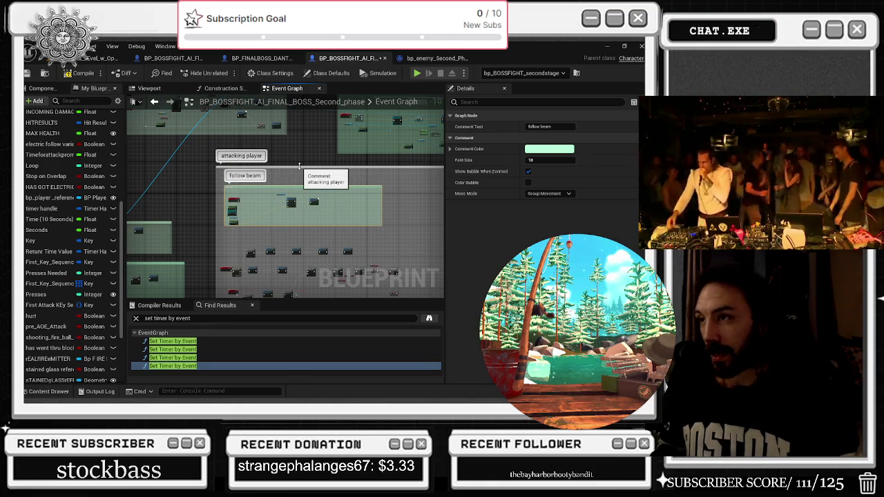
{"action": "scroll", "coordinate": [267, 203], "scroll_direction": "up", "scroll_amount": 3}
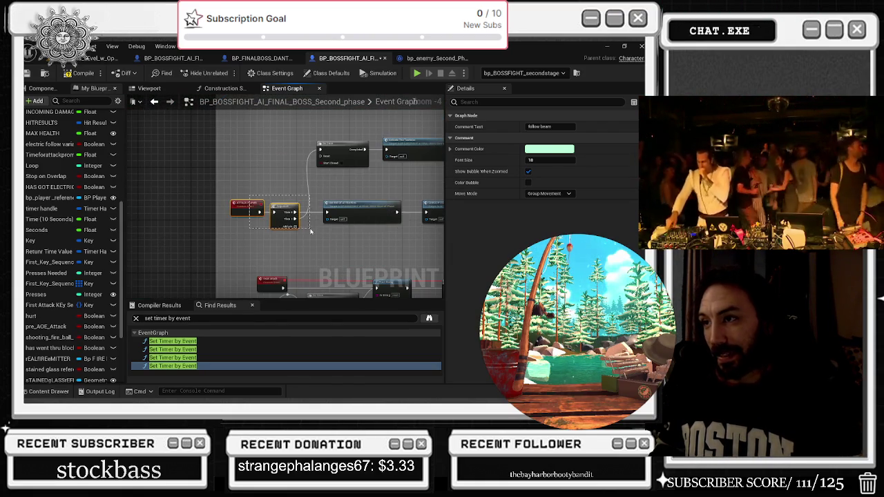
{"action": "left_click", "coordinate": [365, 239]}
{"action": "scroll", "coordinate": [365, 239], "scroll_direction": "up", "scroll_amount": 2}
{"action": "scroll", "coordinate": [235, 243], "scroll_direction": "down", "scroll_amount": 3}
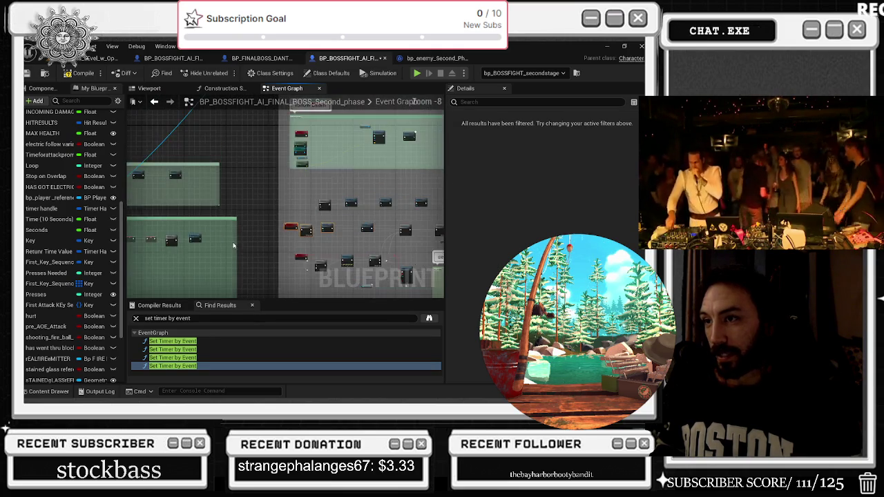
{"action": "scroll", "coordinate": [306, 207], "scroll_direction": "up", "scroll_amount": 3}
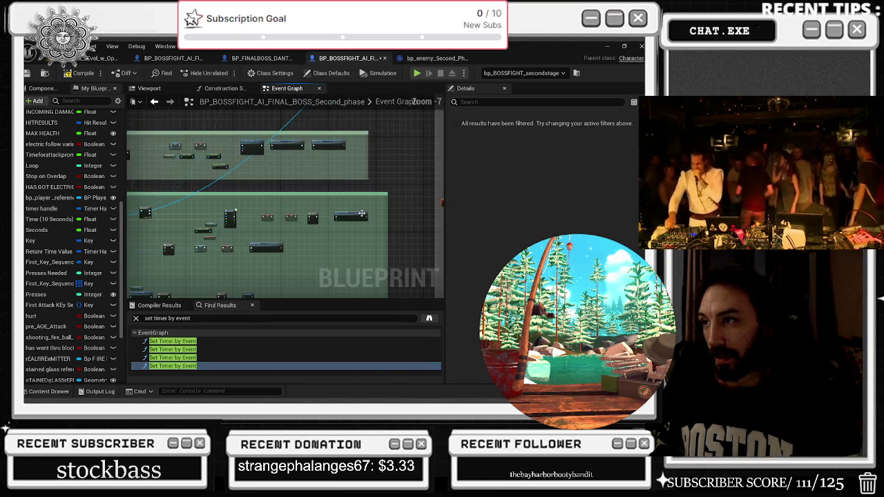
{"action": "scroll", "coordinate": [343, 226], "scroll_direction": "down", "scroll_amount": 6}
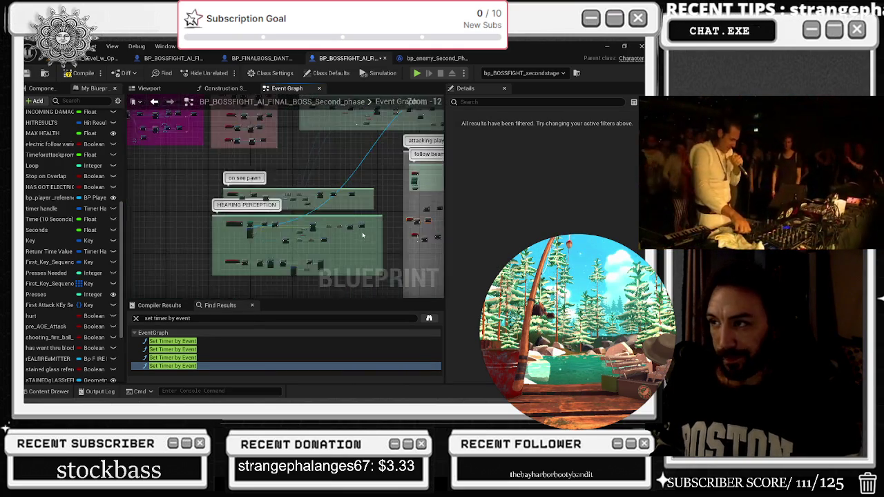
{"action": "left_click_drag", "start_coordinate": [190, 255], "coordinate": [326, 210]}
{"action": "mouse_move", "coordinate": [161, 160]}
{"action": "left_mouse_down"}
{"action": "mouse_move", "coordinate": [343, 271]}
{"action": "mouse_move", "coordinate": [302, 213]}
{"action": "mouse_move", "coordinate": [129, 225]}
{"action": "left_mouse_up"}
- Shift the follow beam nodes left, placing the Delay right beside Set Vector Parameter
{"action": "scroll", "coordinate": [228, 239], "scroll_direction": "up", "scroll_amount": 2}
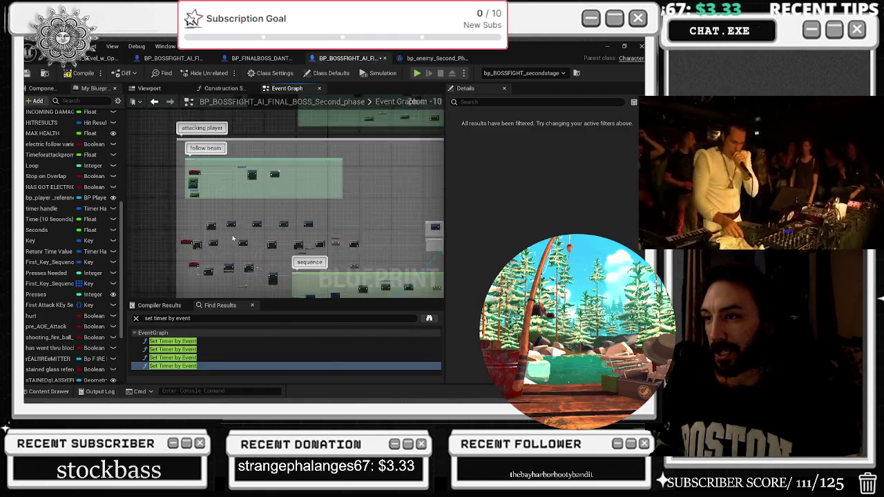
{"action": "left_click_drag", "start_coordinate": [225, 240], "coordinate": [268, 240]}
{"action": "scroll", "coordinate": [240, 213], "scroll_direction": "up", "scroll_amount": 1}
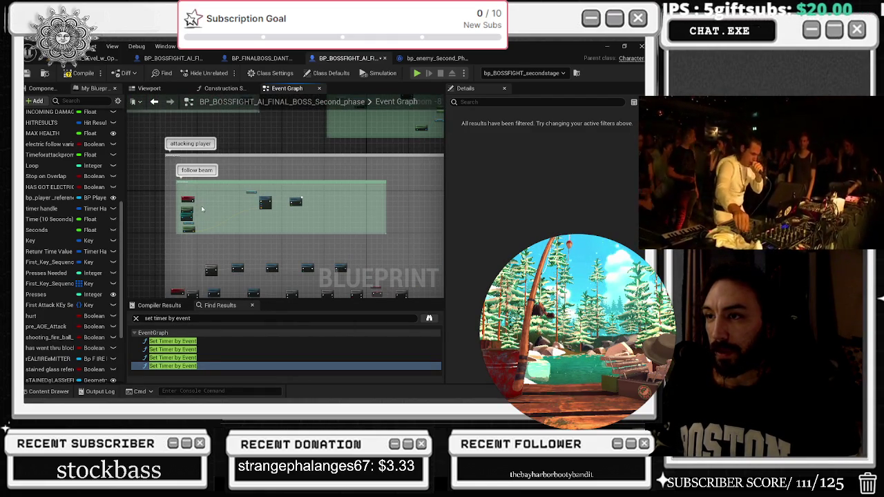
{"action": "scroll", "coordinate": [297, 205], "scroll_direction": "up", "scroll_amount": 3}
{"action": "mouse_move", "coordinate": [275, 172]}
{"action": "left_mouse_down"}
{"action": "mouse_move", "coordinate": [340, 215]}
{"action": "mouse_move", "coordinate": [251, 197]}
{"action": "left_mouse_up"}
{"action": "left_click_drag", "start_coordinate": [373, 196], "coordinate": [280, 196]}
- Rearrange the ATTACK ELECTRIC variable and the player character and cast nodes near follow beam
{"action": "scroll", "coordinate": [270, 202], "scroll_direction": "up", "scroll_amount": 3}
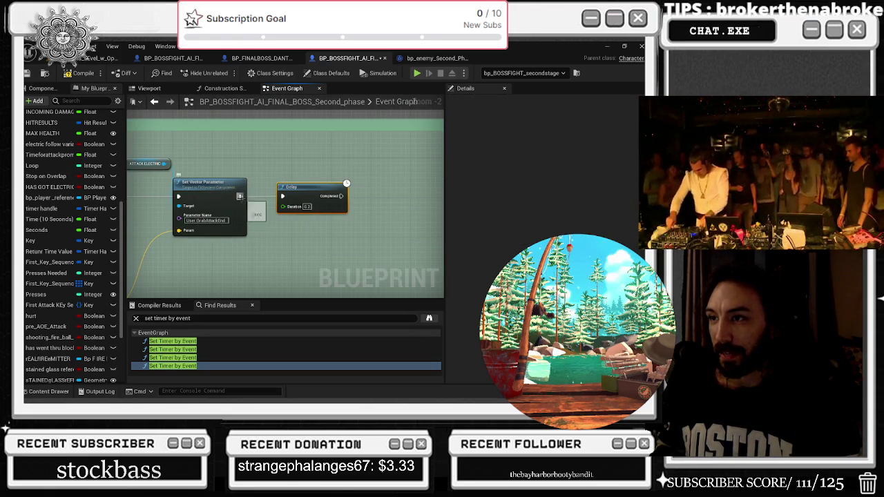
{"action": "scroll", "coordinate": [345, 160], "scroll_direction": "down", "scroll_amount": 2}
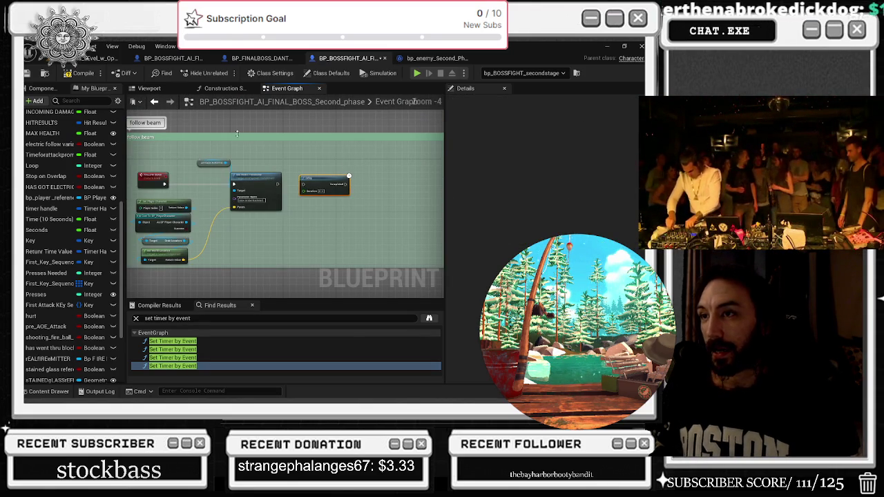
{"action": "left_click_drag", "start_coordinate": [199, 166], "coordinate": [186, 162]}
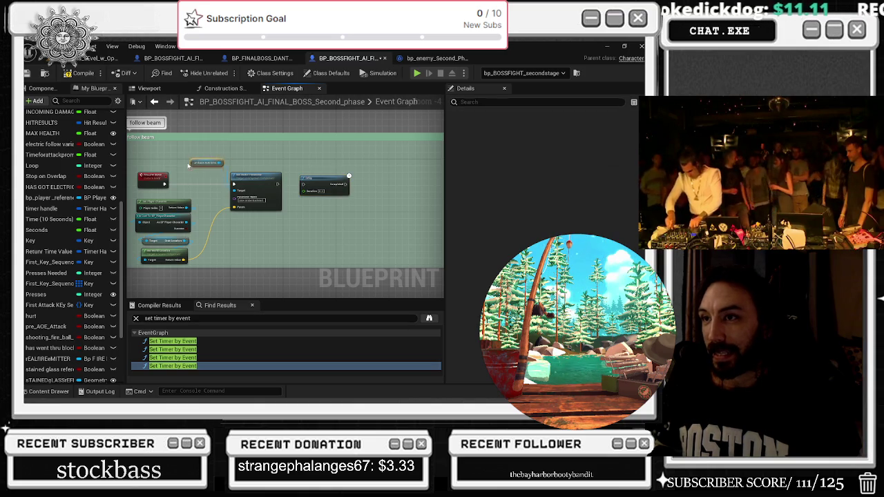
{"action": "left_click_drag", "start_coordinate": [173, 200], "coordinate": [240, 193]}
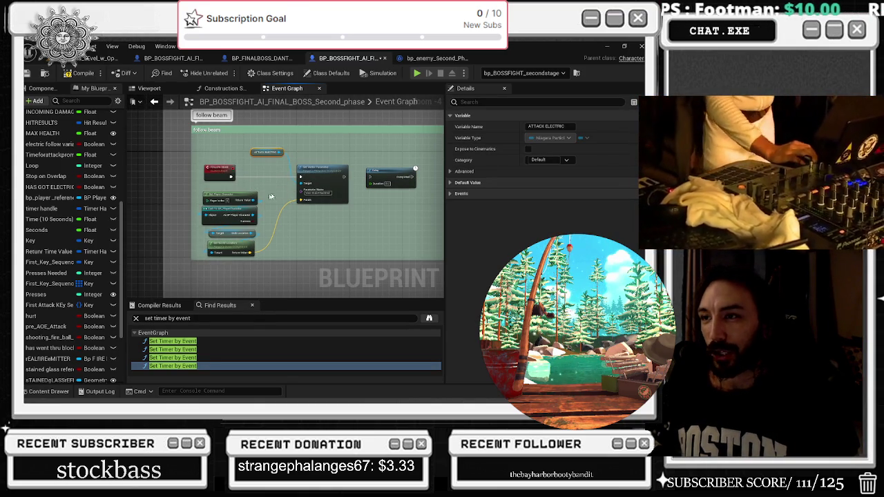
{"action": "left_click", "coordinate": [231, 250]}
{"action": "left_click_drag", "start_coordinate": [232, 251], "coordinate": [258, 244]}
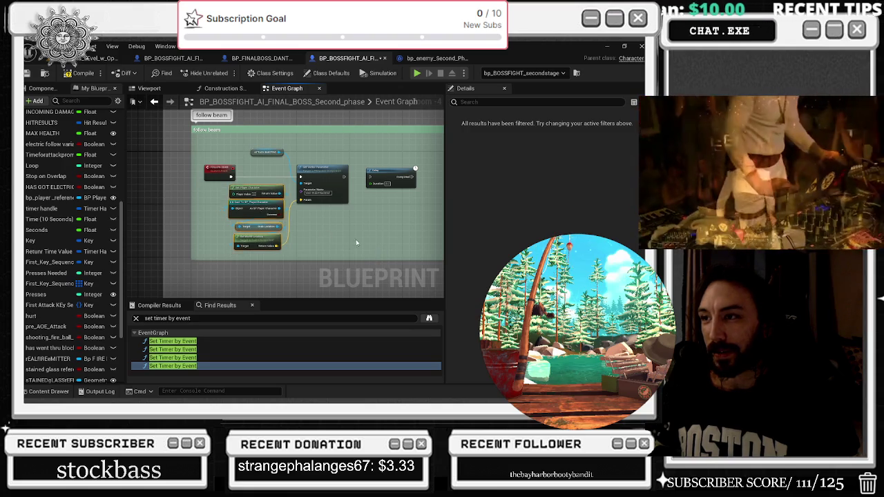
{"action": "left_click_drag", "start_coordinate": [262, 159], "coordinate": [269, 160]}
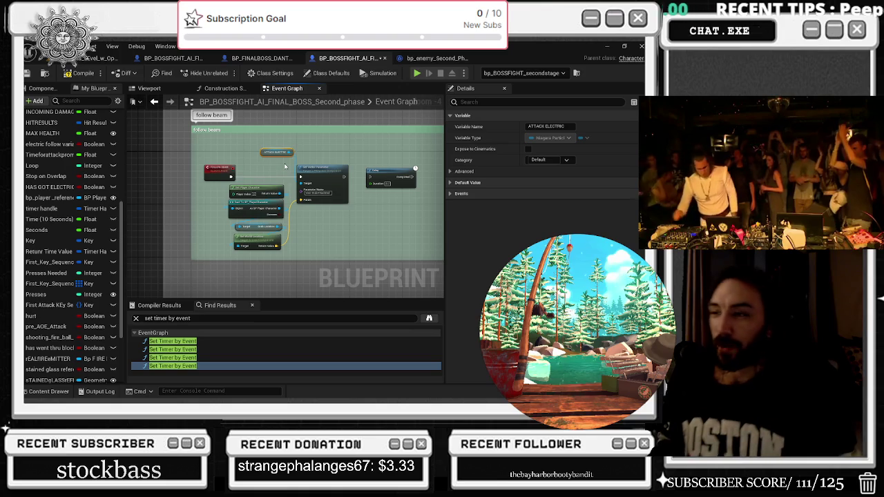
{"action": "left_click_drag", "start_coordinate": [268, 176], "coordinate": [228, 242]}
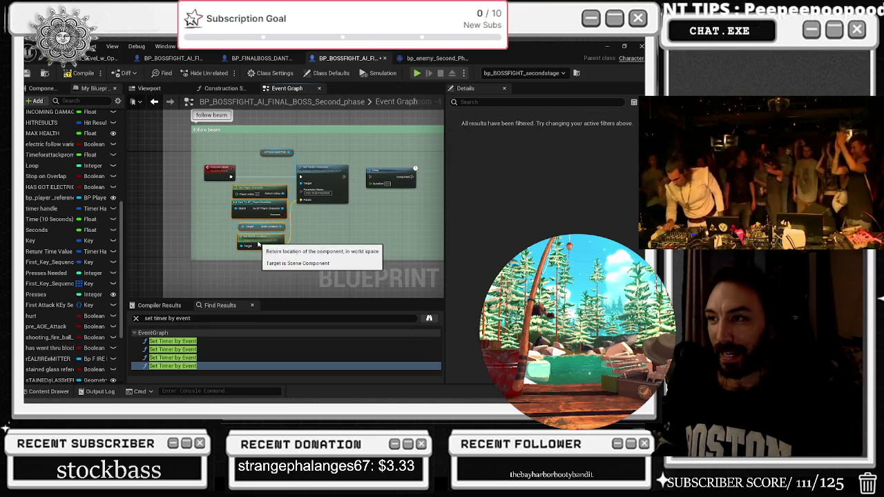
{"action": "left_click_drag", "start_coordinate": [259, 208], "coordinate": [266, 210]}
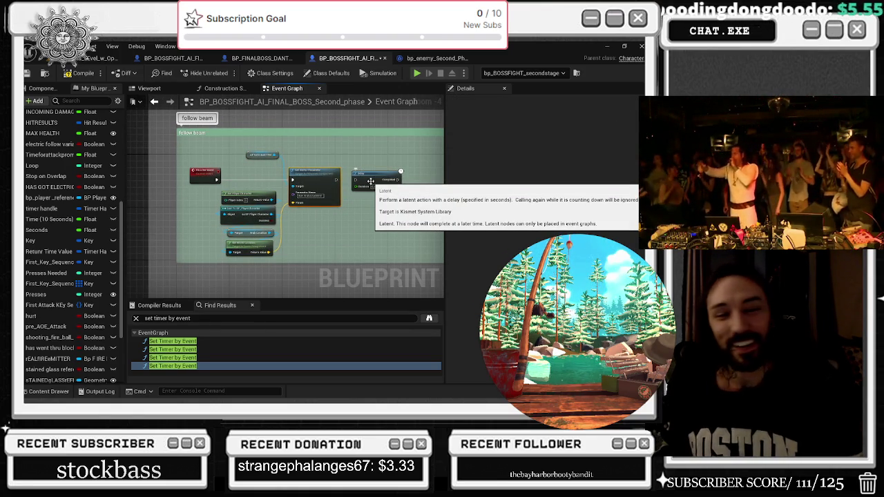
- Zoom out and pan to the BEGIN PLAY - WEIRD TIMER comment above the rotate section
{"action": "scroll", "coordinate": [243, 213], "scroll_direction": "down", "scroll_amount": 8}
{"action": "mouse_move", "coordinate": [243, 213]}
{"action": "left_mouse_down"}
{"action": "mouse_move", "coordinate": [336, 277]}
{"action": "mouse_move", "coordinate": [314, 291]}
{"action": "mouse_move", "coordinate": [210, 320]}
{"action": "mouse_move", "coordinate": [203, 361]}
{"action": "left_mouse_up"}
{"action": "mouse_move", "coordinate": [320, 296]}
{"action": "left_mouse_down"}
{"action": "mouse_move", "coordinate": [387, 243]}
{"action": "mouse_move", "coordinate": [426, 234]}
{"action": "mouse_move", "coordinate": [319, 296]}
{"action": "mouse_move", "coordinate": [336, 297]}
{"action": "left_mouse_up"}
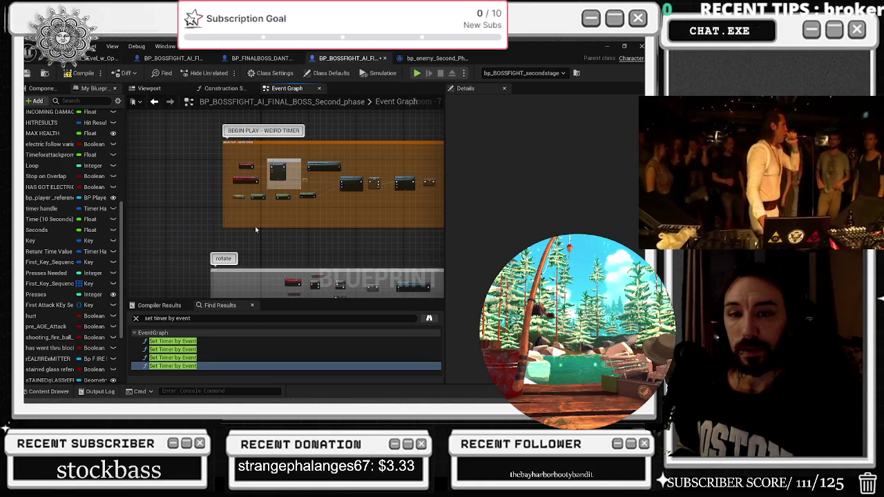
{"action": "scroll", "coordinate": [366, 191], "scroll_direction": "up", "scroll_amount": 4}
{"action": "mouse_move", "coordinate": [372, 187]}
{"action": "left_mouse_down"}
{"action": "mouse_move", "coordinate": [405, 241]}
{"action": "mouse_move", "coordinate": [239, 258]}
{"action": "left_mouse_up"}
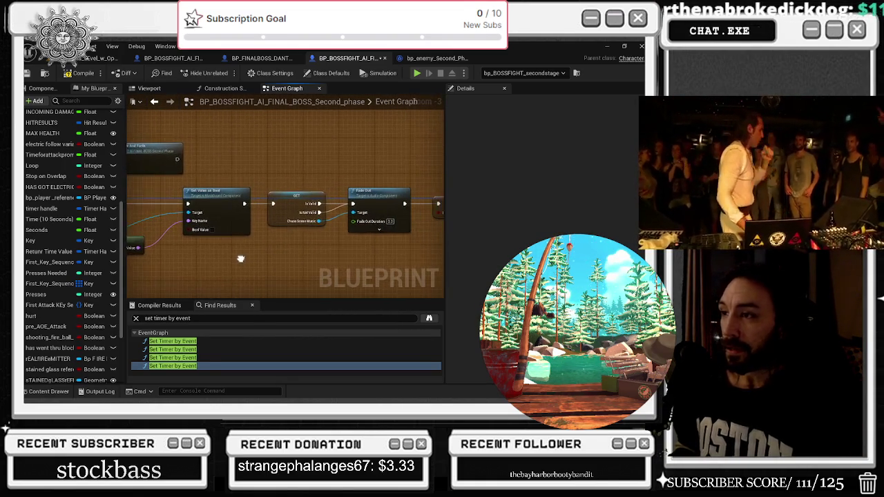
{"action": "left_click", "coordinate": [283, 223]}
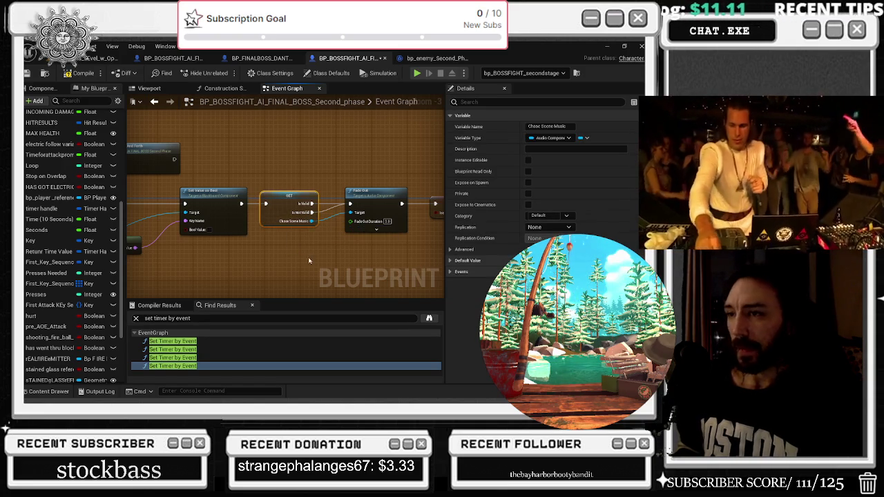
{"action": "left_click", "coordinate": [368, 195]}
{"action": "left_click_drag", "start_coordinate": [367, 195], "coordinate": [286, 197]}
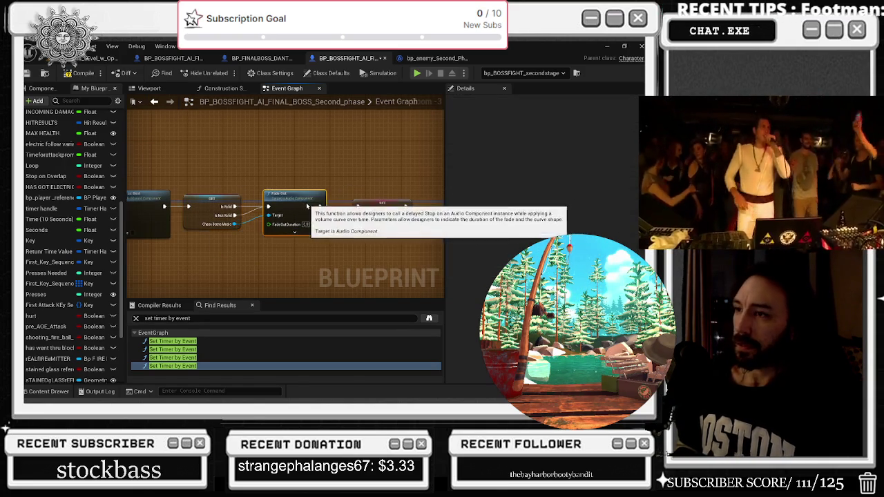
{"action": "left_click_drag", "start_coordinate": [347, 182], "coordinate": [230, 187]}
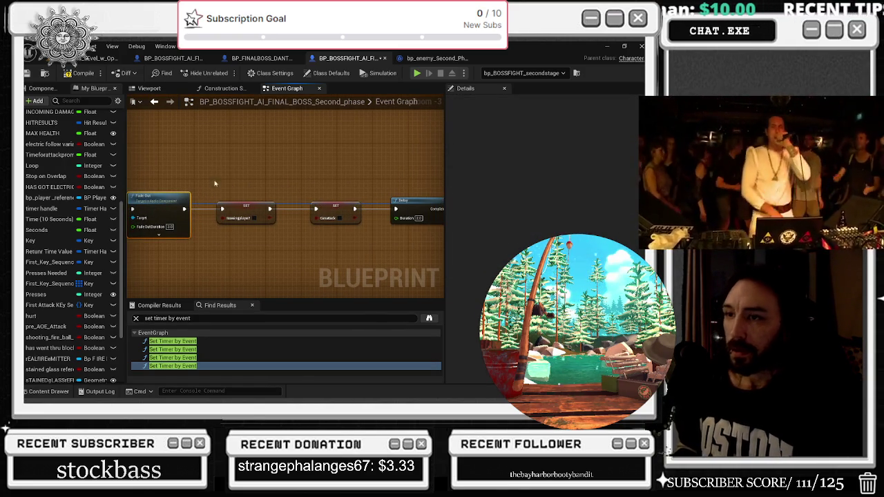
{"action": "mouse_move", "coordinate": [241, 170]}
{"action": "left_mouse_down"}
{"action": "mouse_move", "coordinate": [359, 167]}
{"action": "mouse_move", "coordinate": [268, 167]}
{"action": "left_mouse_up"}
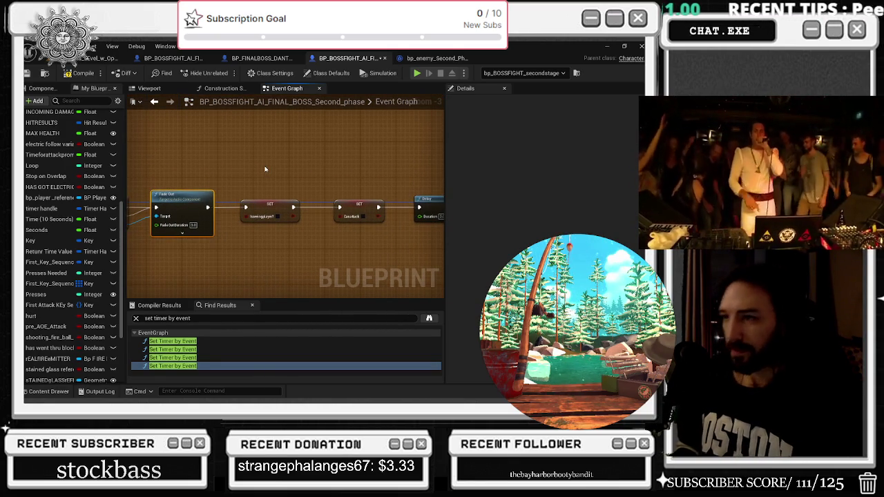
{"action": "left_click_drag", "start_coordinate": [261, 170], "coordinate": [235, 172]}
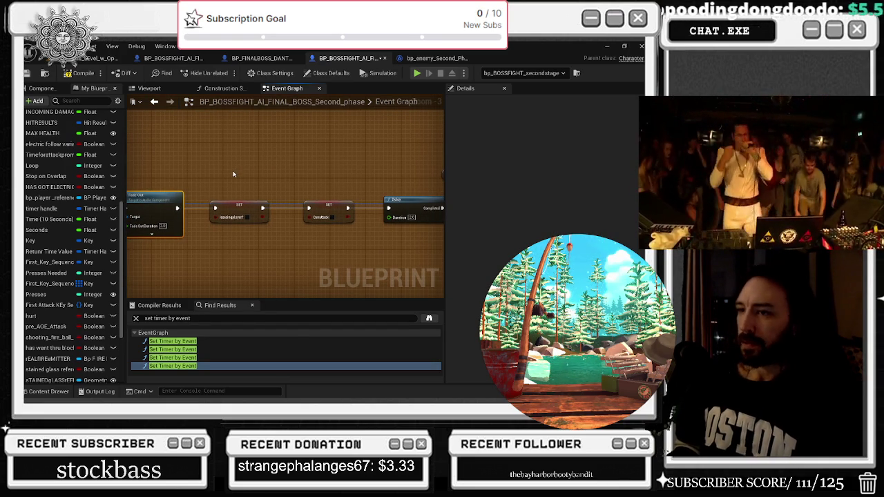
{"action": "mouse_move", "coordinate": [240, 168]}
{"action": "left_mouse_down"}
{"action": "mouse_move", "coordinate": [151, 171]}
{"action": "mouse_move", "coordinate": [177, 169]}
{"action": "left_mouse_up"}
{"action": "mouse_move", "coordinate": [312, 155]}
{"action": "left_mouse_down"}
{"action": "mouse_move", "coordinate": [228, 183]}
{"action": "mouse_move", "coordinate": [371, 266]}
{"action": "left_mouse_up"}
{"action": "scroll", "coordinate": [341, 201], "scroll_direction": "down", "scroll_amount": 2}
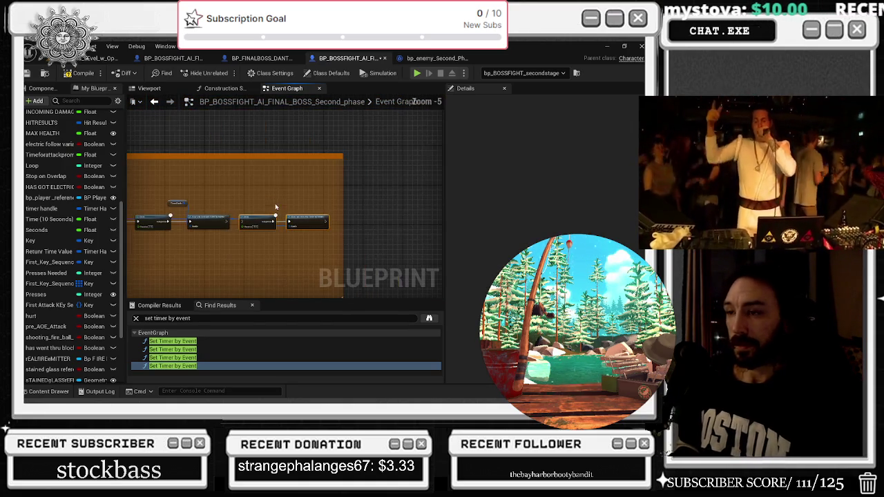
{"action": "scroll", "coordinate": [376, 228], "scroll_direction": "up", "scroll_amount": 2}
{"action": "left_click_drag", "start_coordinate": [377, 228], "coordinate": [249, 227]}
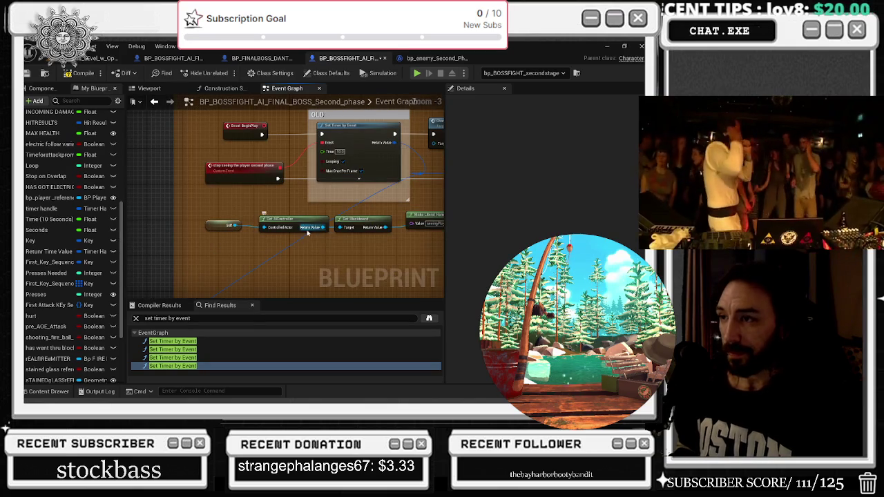
{"action": "scroll", "coordinate": [294, 236], "scroll_direction": "down", "scroll_amount": 1}
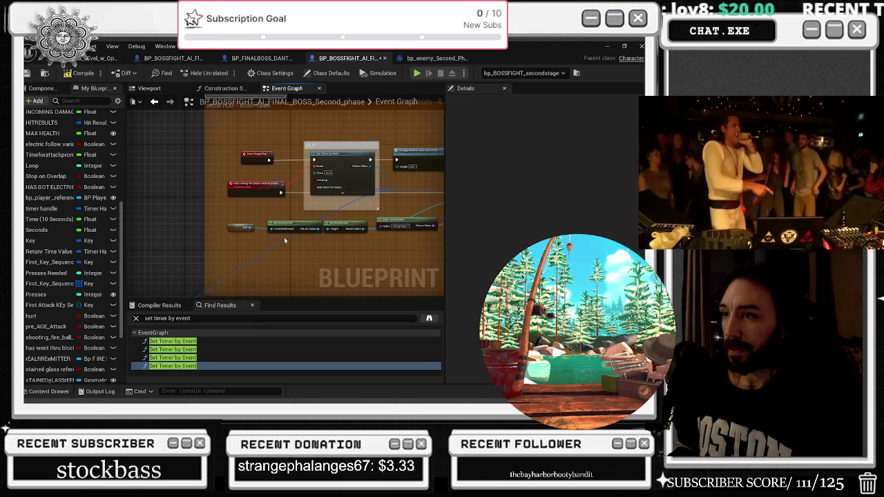
{"action": "scroll", "coordinate": [284, 241], "scroll_direction": "down", "scroll_amount": 4}
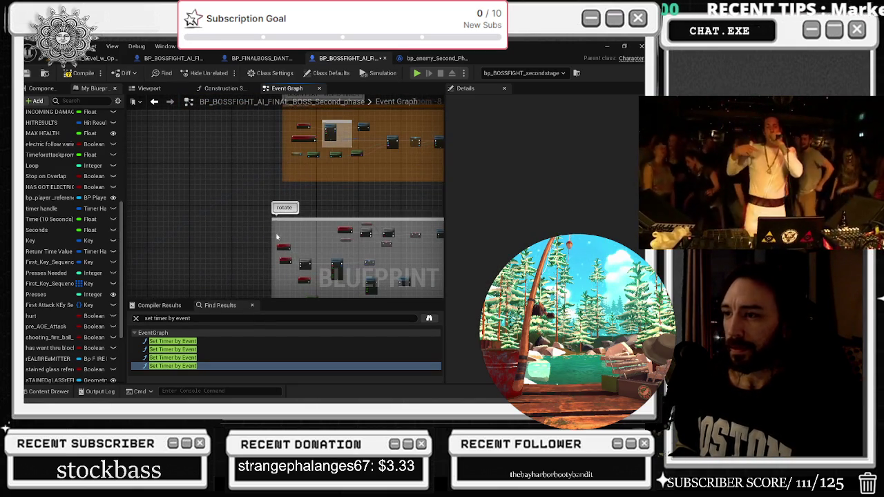
- Pan across the zoomed-out graph to the on see pawn and HEARING PERCEPTION comments
{"action": "scroll", "coordinate": [285, 248], "scroll_direction": "down", "scroll_amount": 4}
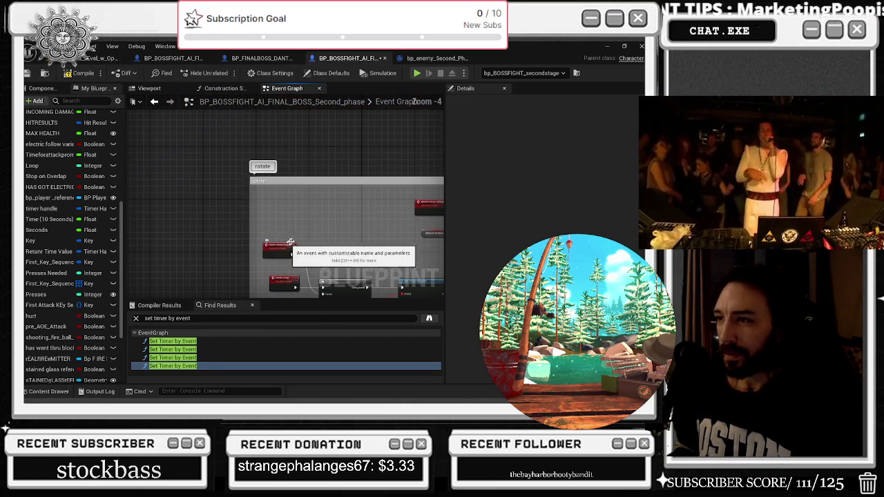
{"action": "mouse_move", "coordinate": [273, 278]}
{"action": "left_mouse_down"}
{"action": "mouse_move", "coordinate": [257, 188]}
{"action": "mouse_move", "coordinate": [403, 203]}
{"action": "left_mouse_up"}
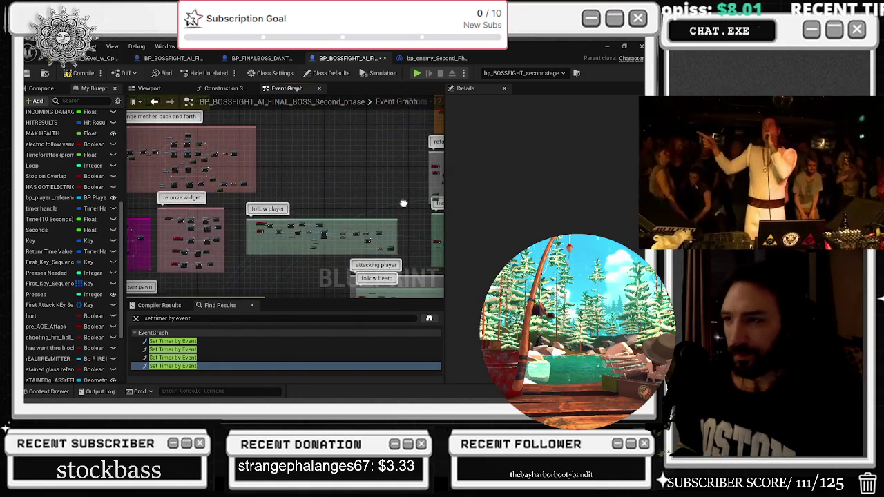
{"action": "mouse_move", "coordinate": [203, 205]}
{"action": "left_mouse_down"}
{"action": "mouse_move", "coordinate": [259, 207]}
{"action": "mouse_move", "coordinate": [292, 128]}
{"action": "left_mouse_up"}
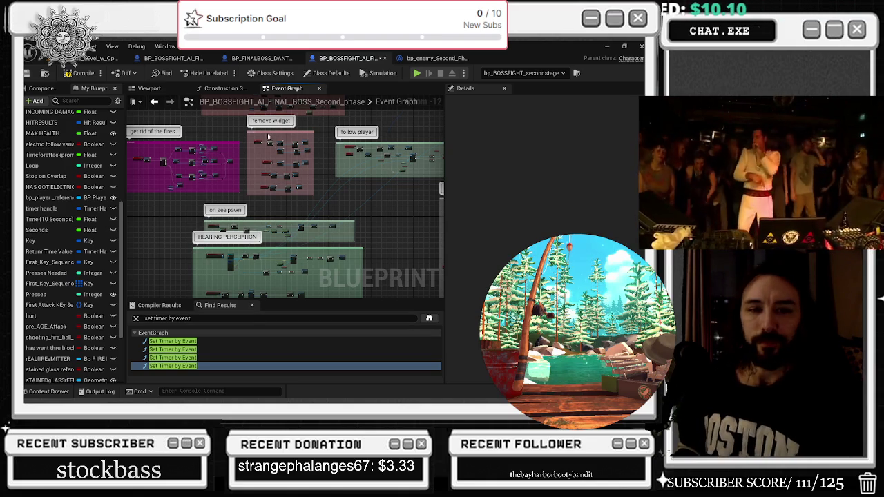
{"action": "scroll", "coordinate": [217, 205], "scroll_direction": "up", "scroll_amount": 6}
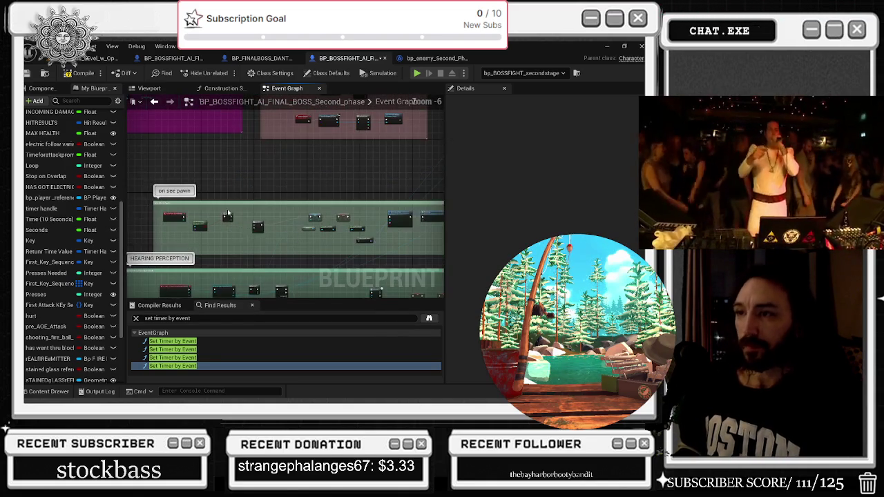
{"action": "left_click_drag", "start_coordinate": [223, 205], "coordinate": [207, 197]}
{"action": "scroll", "coordinate": [208, 196], "scroll_direction": "down", "scroll_amount": 6}
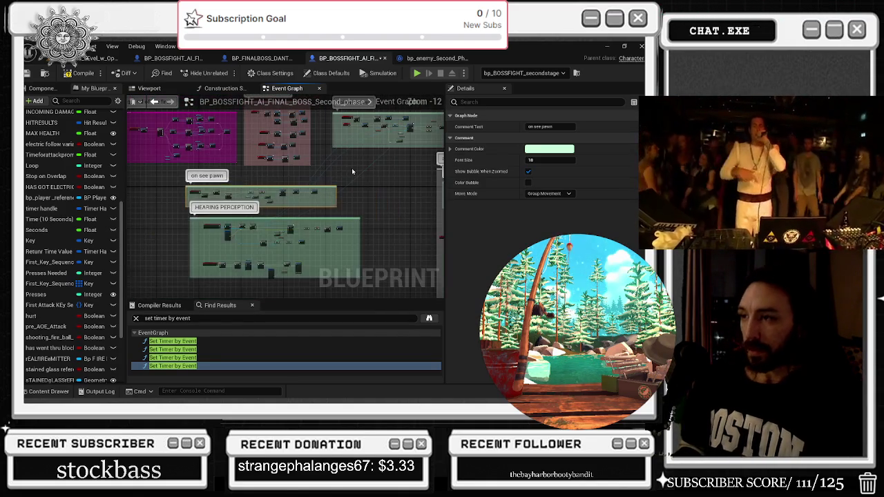
{"action": "left_click_drag", "start_coordinate": [256, 222], "coordinate": [257, 224]}
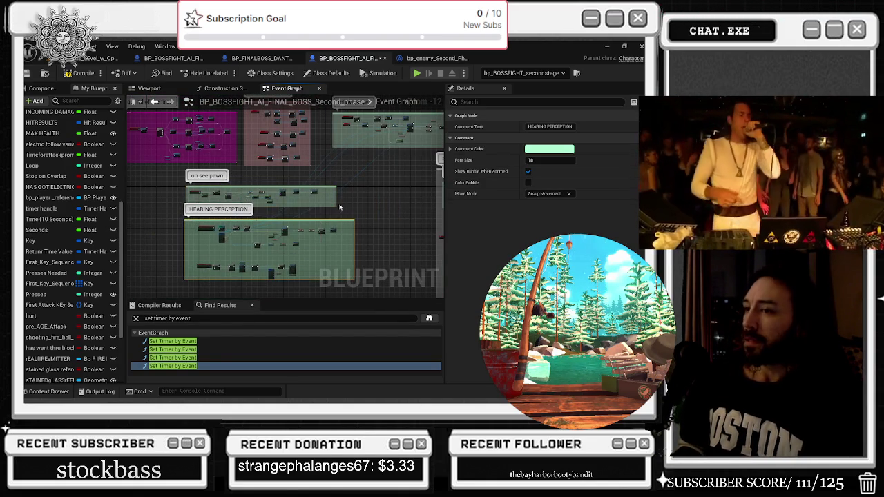
{"action": "left_click_drag", "start_coordinate": [368, 213], "coordinate": [249, 221]}
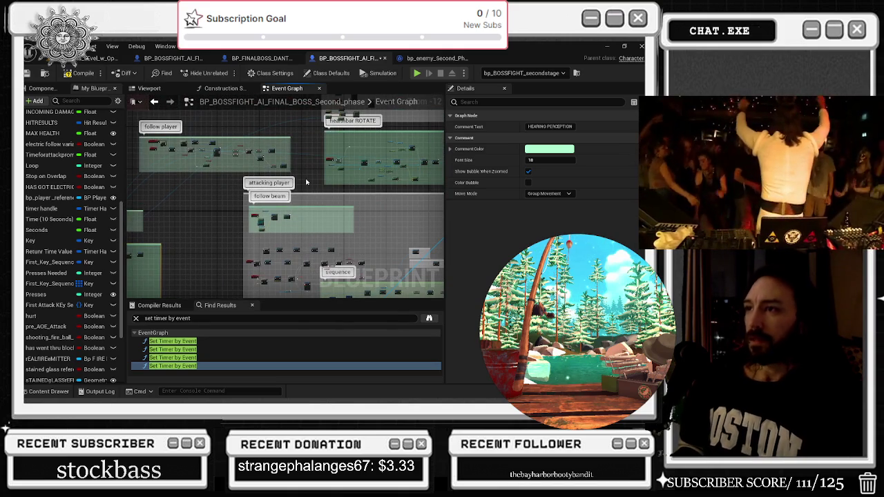
{"action": "mouse_move", "coordinate": [226, 190]}
{"action": "left_mouse_down"}
{"action": "mouse_move", "coordinate": [236, 220]}
{"action": "mouse_move", "coordinate": [274, 259]}
{"action": "mouse_move", "coordinate": [332, 280]}
{"action": "mouse_move", "coordinate": [401, 258]}
{"action": "mouse_move", "coordinate": [369, 141]}
{"action": "mouse_move", "coordinate": [321, 116]}
{"action": "left_mouse_up"}
{"action": "scroll", "coordinate": [176, 158], "scroll_direction": "up", "scroll_amount": 5}
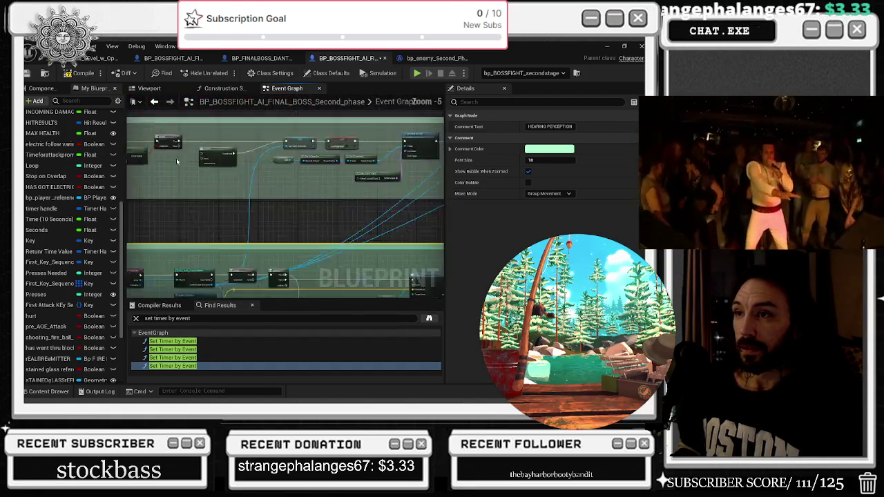
- Pan past Do Once, Get Blackboard and Set Value as Bool to Rotate Loop and Follow Player
{"action": "left_click_drag", "start_coordinate": [336, 190], "coordinate": [173, 183]}
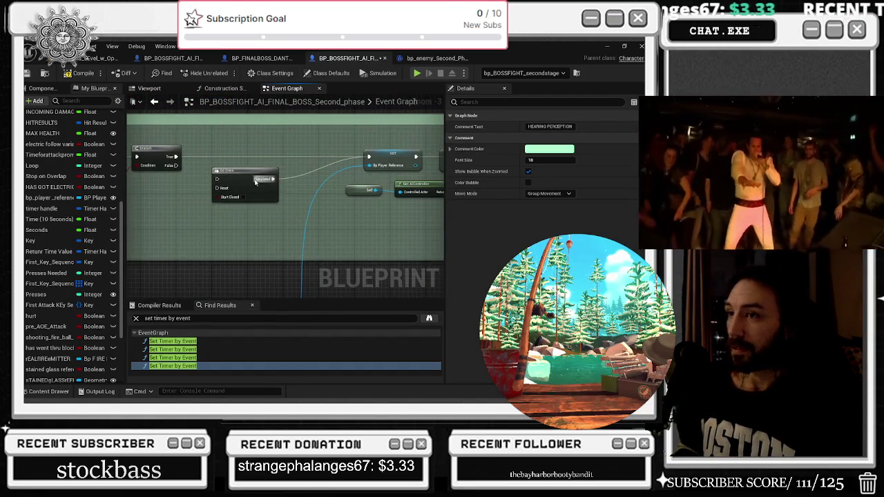
{"action": "left_click", "coordinate": [228, 189]}
{"action": "left_click_drag", "start_coordinate": [308, 170], "coordinate": [151, 190]}
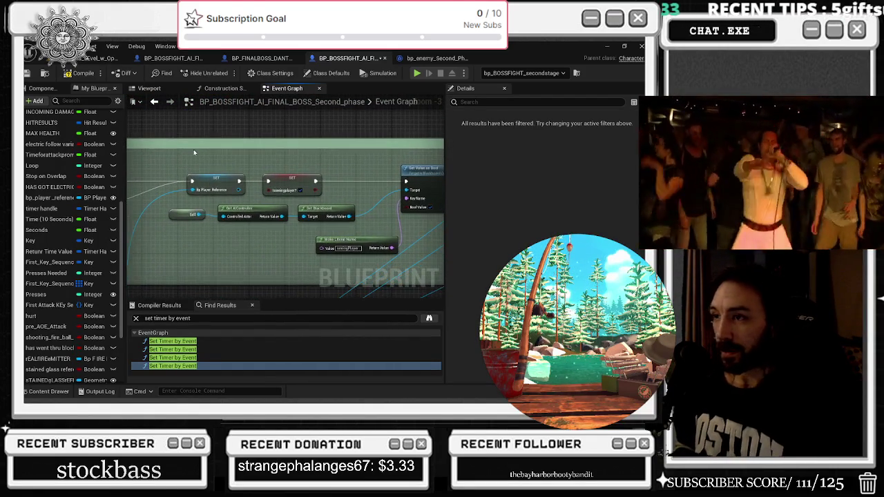
{"action": "left_click_drag", "start_coordinate": [262, 163], "coordinate": [186, 159]}
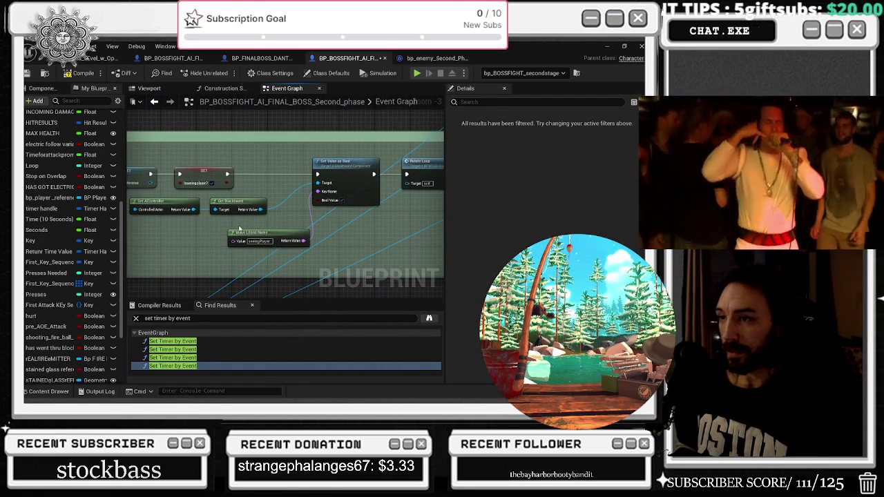
{"action": "mouse_move", "coordinate": [239, 228]}
{"action": "left_mouse_down"}
{"action": "mouse_move", "coordinate": [219, 228]}
{"action": "mouse_move", "coordinate": [380, 253]}
{"action": "left_mouse_up"}
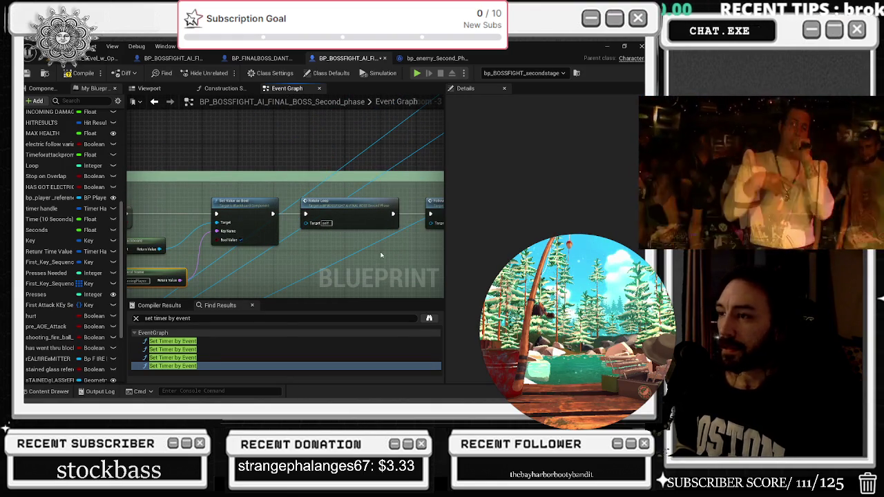
- Check the rotate loop event definition, then position Set Value as Bool just before Rotate Loop
{"action": "double_click", "coordinate": [358, 212]}
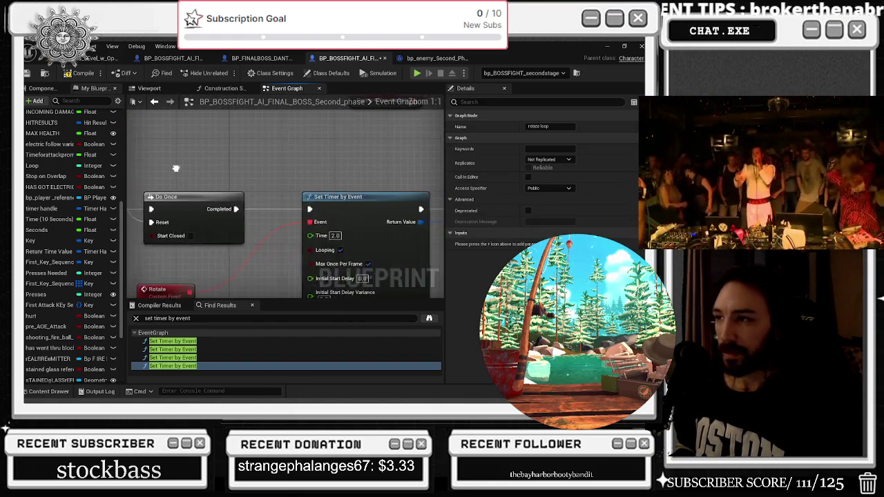
{"action": "scroll", "coordinate": [183, 169], "scroll_direction": "down", "scroll_amount": 2}
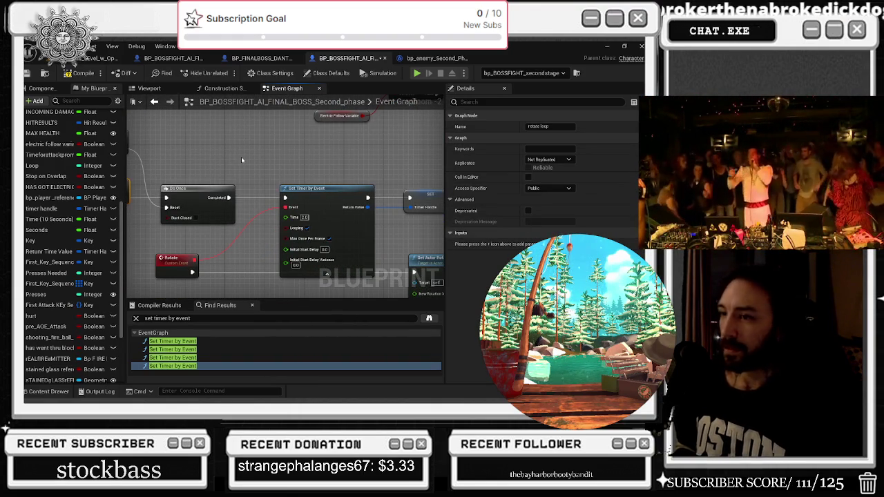
{"action": "scroll", "coordinate": [241, 160], "scroll_direction": "down", "scroll_amount": 2}
{"action": "scroll", "coordinate": [303, 150], "scroll_direction": "up", "scroll_amount": 2}
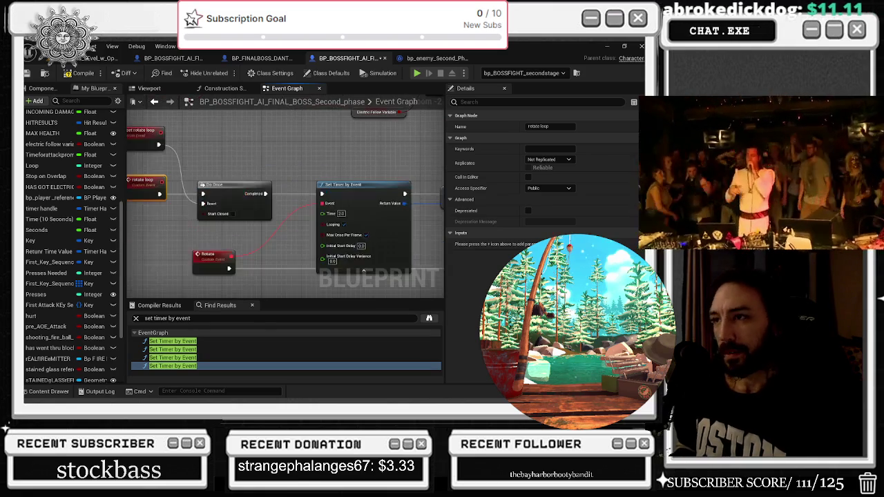
{"action": "left_click_drag", "start_coordinate": [196, 150], "coordinate": [265, 147]}
{"action": "left_click", "coordinate": [156, 101]}
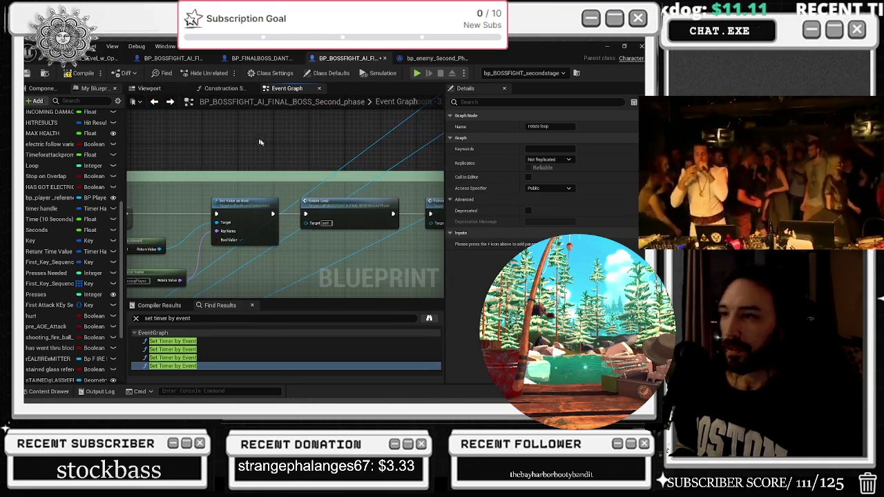
{"action": "mouse_move", "coordinate": [280, 187]}
{"action": "left_mouse_down"}
{"action": "mouse_move", "coordinate": [193, 183]}
{"action": "mouse_move", "coordinate": [229, 234]}
{"action": "mouse_move", "coordinate": [264, 190]}
{"action": "left_mouse_up"}
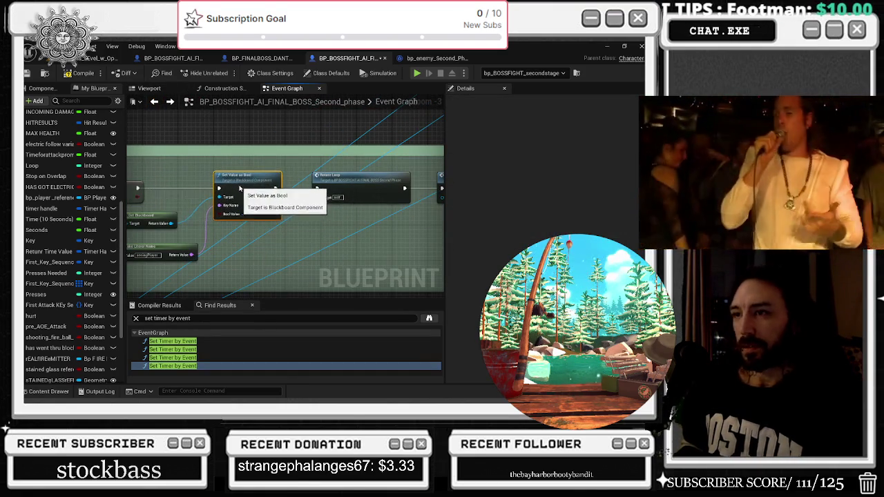
{"action": "mouse_move", "coordinate": [344, 210]}
{"action": "left_mouse_down"}
{"action": "mouse_move", "coordinate": [249, 221]}
{"action": "mouse_move", "coordinate": [217, 235]}
{"action": "mouse_move", "coordinate": [235, 260]}
{"action": "mouse_move", "coordinate": [325, 224]}
{"action": "left_mouse_up"}
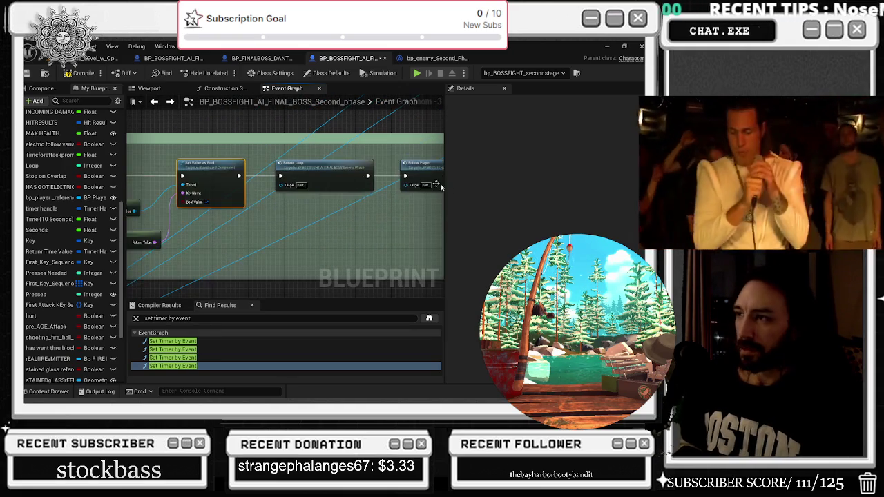
- Add a Rotate call after Set Value as Bool, shifting Rotate Loop and Follow Player right
{"action": "left_click_drag", "start_coordinate": [238, 176], "coordinate": [267, 218]}
{"action": "type", "text": "ro"}
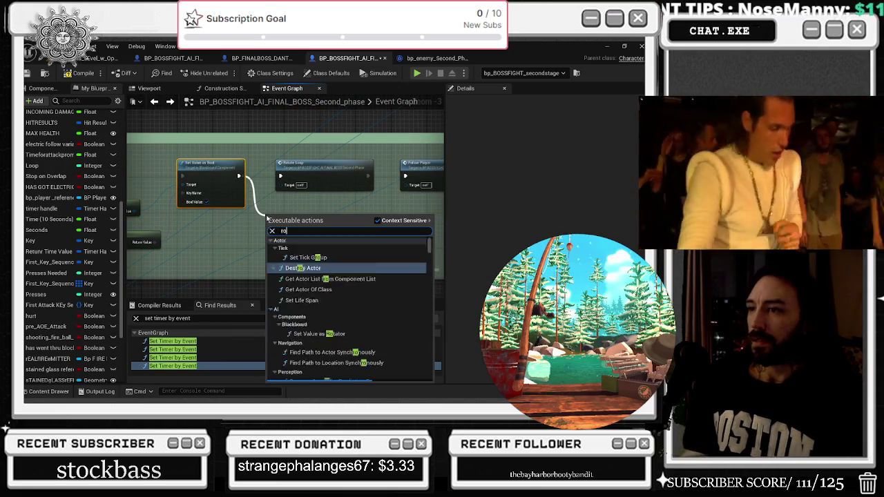
{"action": "type", "text": "tate"}
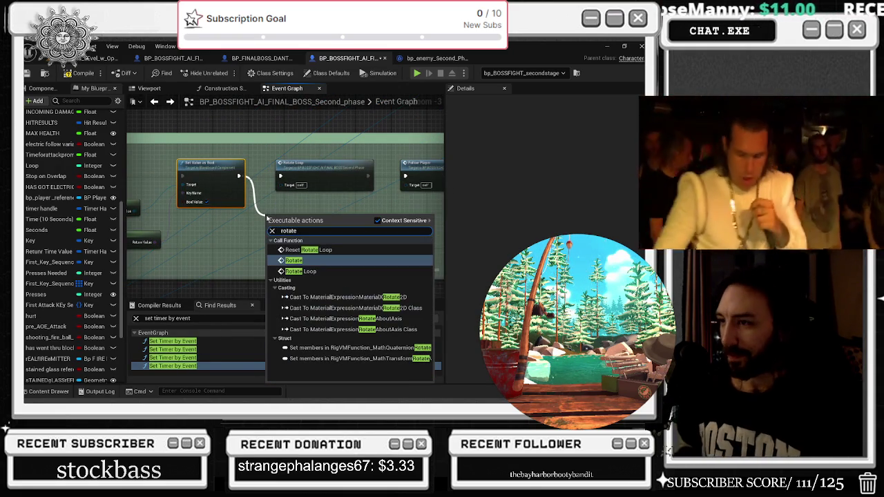
{"action": "key", "text": "Return"}
{"action": "mouse_move", "coordinate": [209, 202]}
{"action": "left_mouse_down"}
{"action": "mouse_move", "coordinate": [299, 231]}
{"action": "mouse_move", "coordinate": [401, 223]}
{"action": "left_mouse_up"}
{"action": "left_click_drag", "start_coordinate": [204, 272], "coordinate": [204, 218]}
{"action": "left_click", "coordinate": [235, 223]}
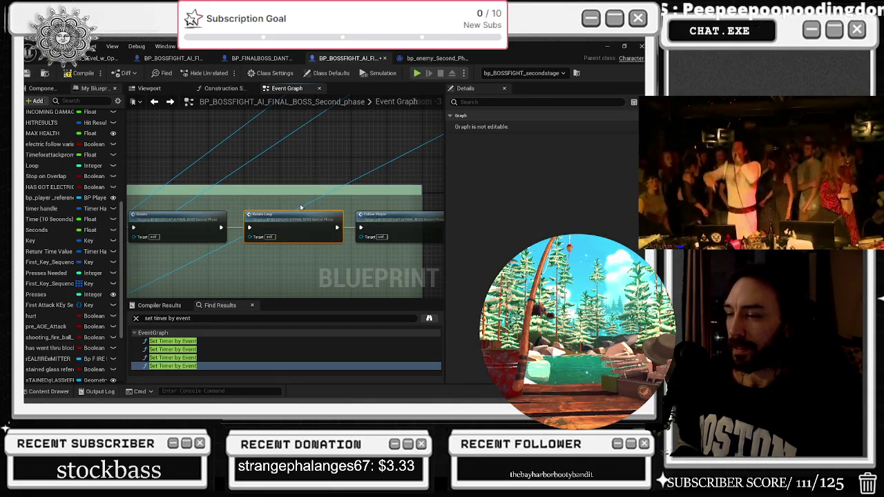
- Inspect the Follow Player and Rotate custom event definitions, then return to the chain
{"action": "double_click", "coordinate": [376, 212]}
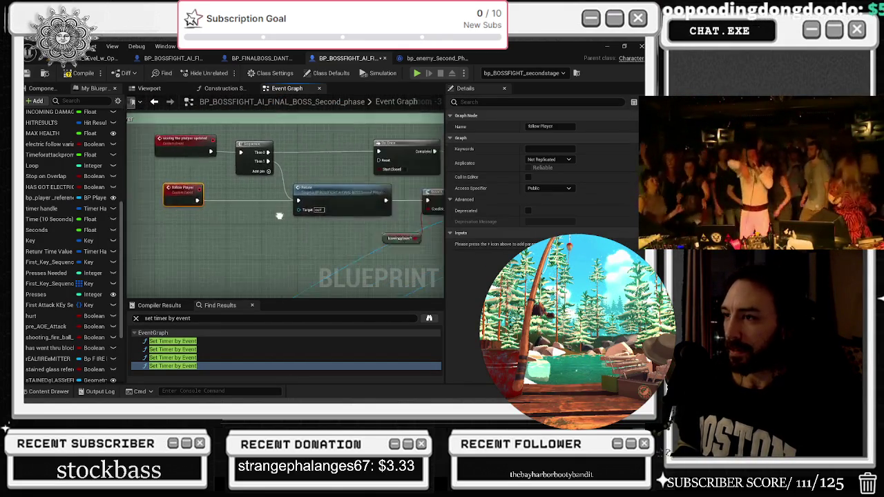
{"action": "double_click", "coordinate": [261, 192]}
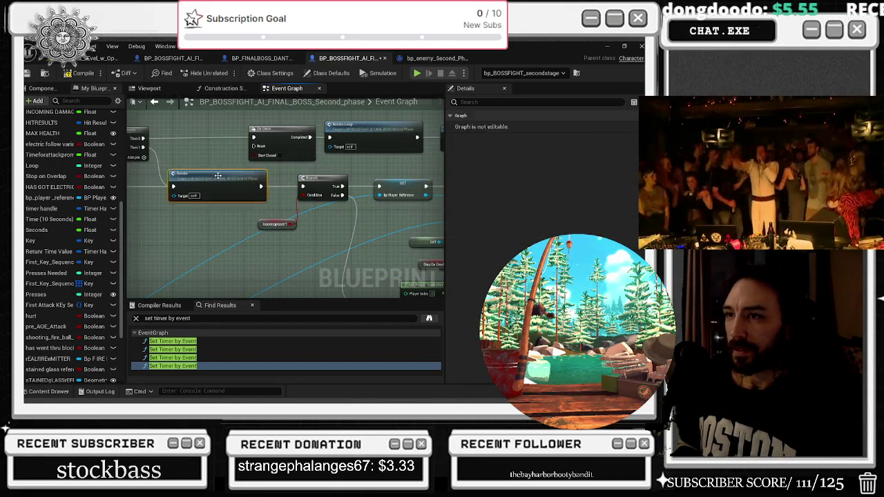
{"action": "left_click_drag", "start_coordinate": [237, 155], "coordinate": [302, 110]}
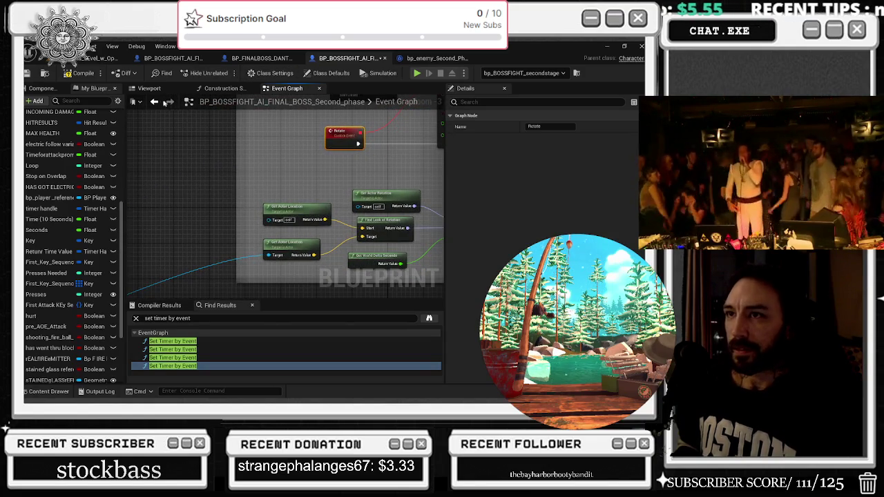
{"action": "left_click", "coordinate": [154, 102]}
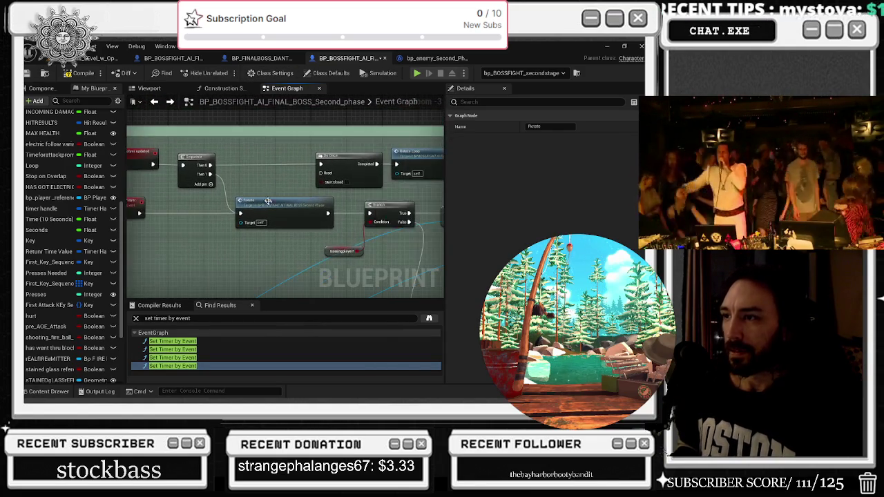
{"action": "double_click", "coordinate": [269, 205]}
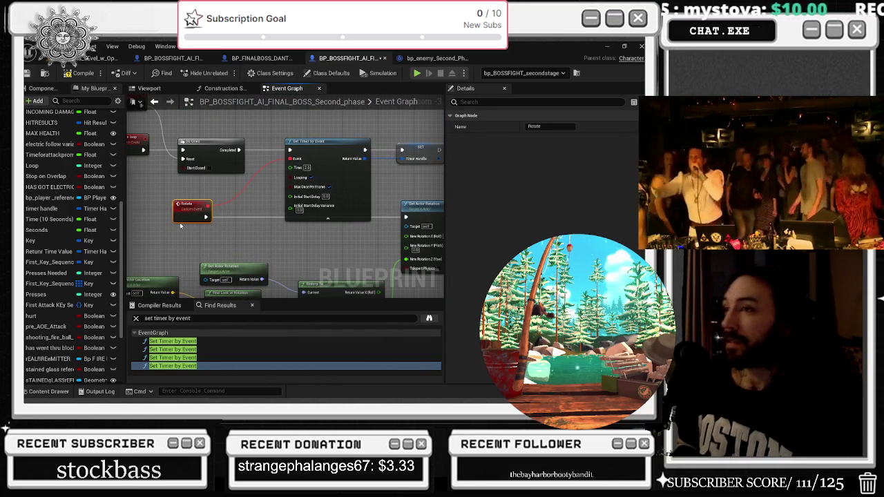
{"action": "left_click", "coordinate": [155, 101]}
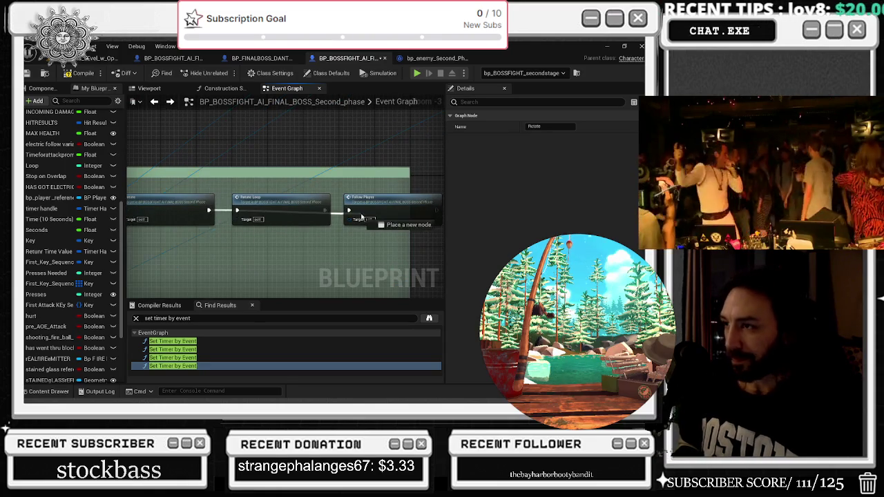
- Remove the Rotate Loop call and undo the Follow Player nudge and recent edits
{"action": "key", "text": "ctrl+z"}
{"action": "key", "text": "ctrl+z"}
{"action": "key", "text": "ctrl+z"}
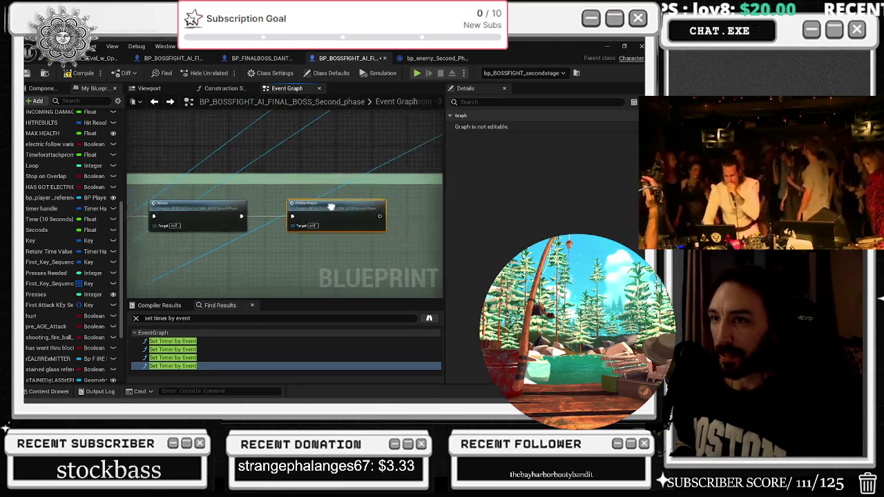
{"action": "left_click_drag", "start_coordinate": [356, 221], "coordinate": [347, 221]}
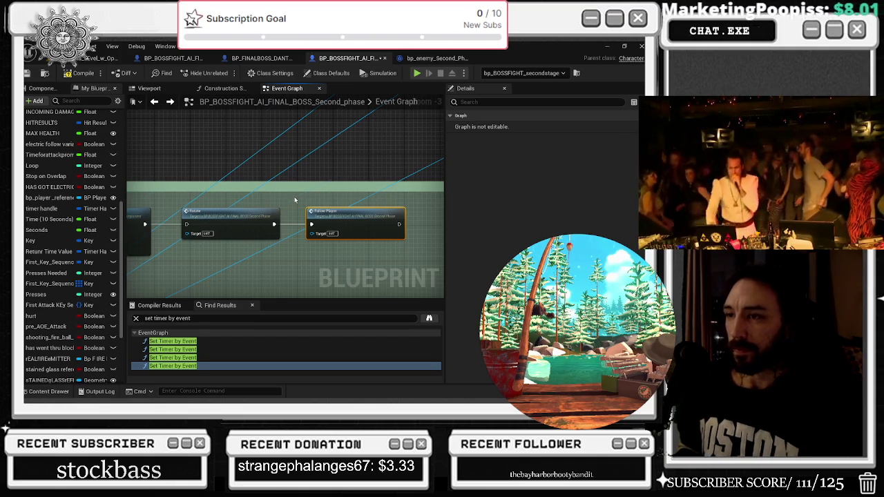
{"action": "key", "text": "ctrl+z"}
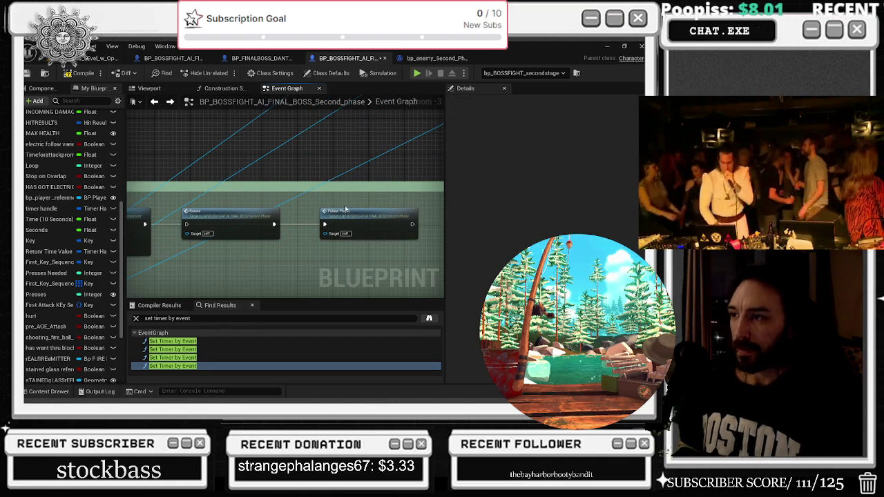
{"action": "key", "text": "ctrl+z"}
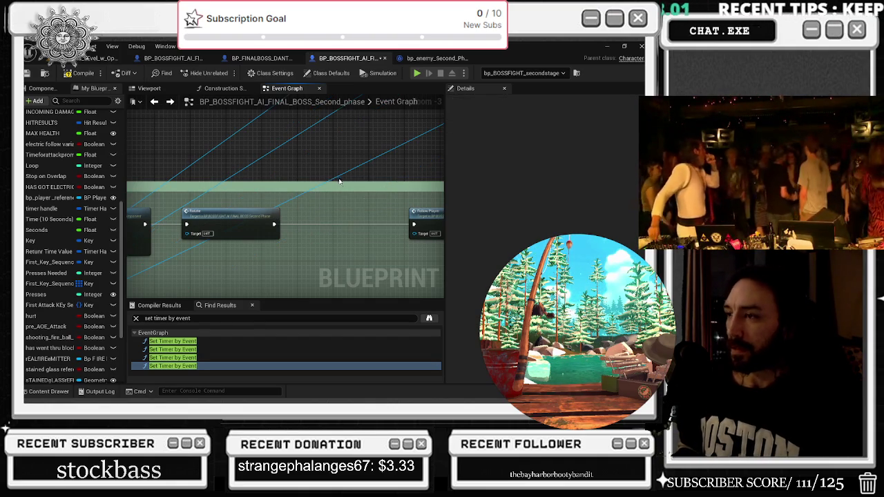
- Wire Set Value as Bool straight into Rotate Loop and delete the added Rotate call
{"action": "scroll", "coordinate": [321, 232], "scroll_direction": "up", "scroll_amount": 1}
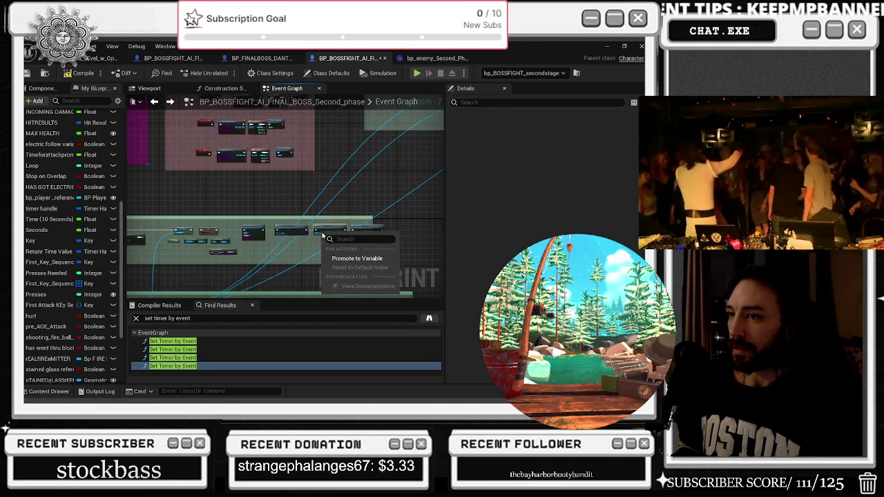
{"action": "left_click_drag", "start_coordinate": [203, 209], "coordinate": [377, 208]}
{"action": "left_click", "coordinate": [307, 200]}
{"action": "key", "text": "Delete"}
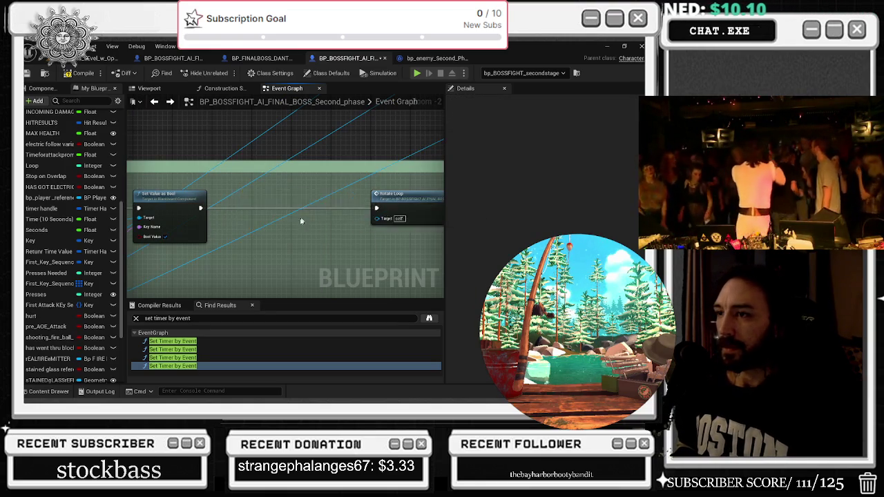
- Review the MoveTo chain and ForEach loop nodes, ending back at Set Value as Bool and Rotate Loop
{"action": "scroll", "coordinate": [306, 207], "scroll_direction": "down", "scroll_amount": 4}
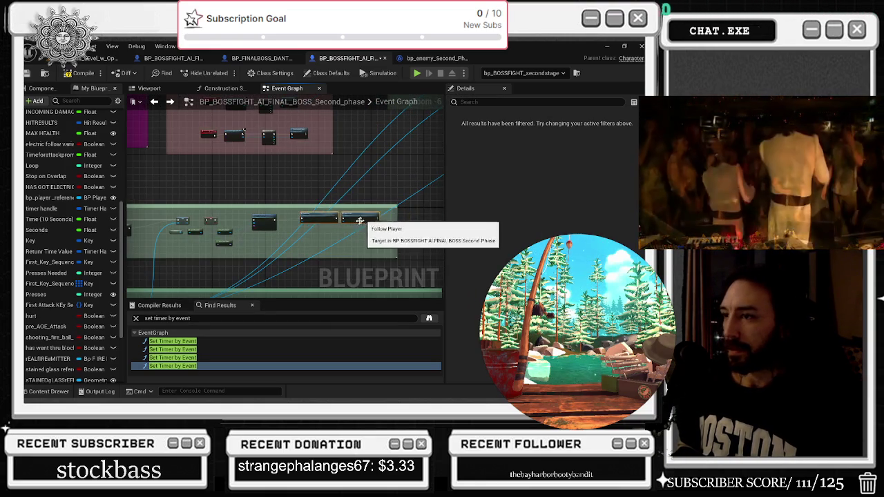
{"action": "scroll", "coordinate": [296, 215], "scroll_direction": "up", "scroll_amount": 3}
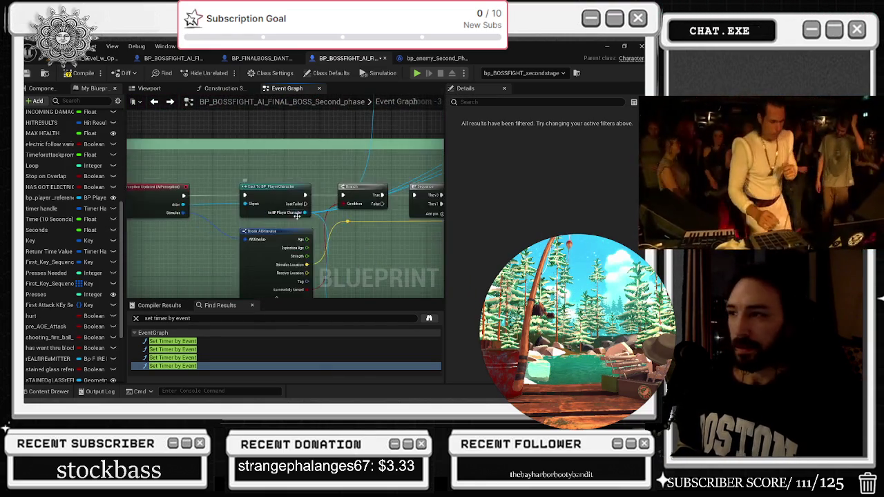
{"action": "scroll", "coordinate": [253, 208], "scroll_direction": "down", "scroll_amount": 1}
{"action": "left_click_drag", "start_coordinate": [253, 208], "coordinate": [108, 193]}
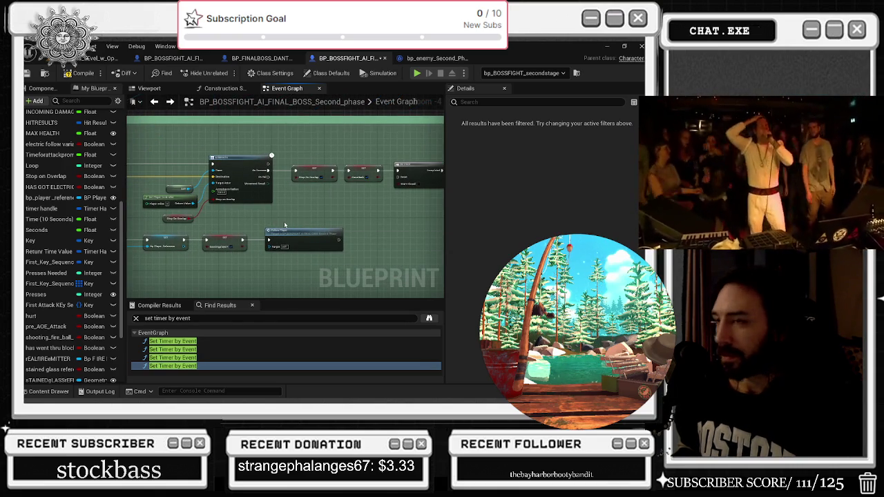
{"action": "left_click_drag", "start_coordinate": [284, 224], "coordinate": [279, 252]}
{"action": "left_click_drag", "start_coordinate": [243, 205], "coordinate": [169, 197]}
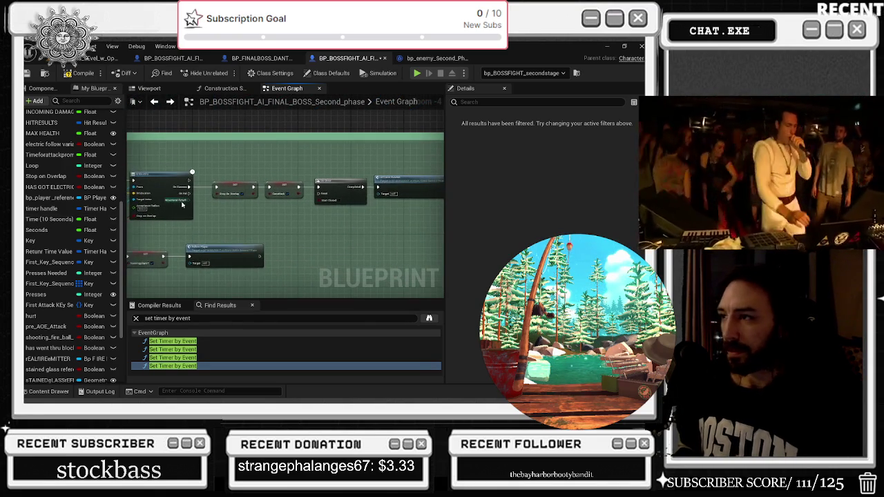
{"action": "mouse_move", "coordinate": [351, 235]}
{"action": "left_mouse_down"}
{"action": "mouse_move", "coordinate": [290, 227]}
{"action": "mouse_move", "coordinate": [309, 216]}
{"action": "mouse_move", "coordinate": [296, 223]}
{"action": "left_mouse_up"}
{"action": "left_click_drag", "start_coordinate": [368, 240], "coordinate": [323, 130]}
{"action": "scroll", "coordinate": [190, 144], "scroll_direction": "down", "scroll_amount": 4}
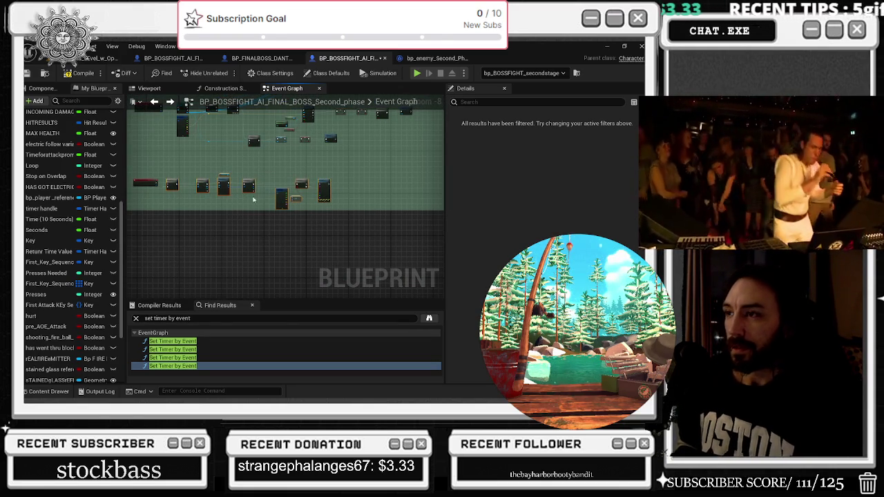
{"action": "scroll", "coordinate": [251, 209], "scroll_direction": "up", "scroll_amount": 2}
{"action": "scroll", "coordinate": [180, 175], "scroll_direction": "down", "scroll_amount": 2}
{"action": "scroll", "coordinate": [252, 254], "scroll_direction": "up", "scroll_amount": 2}
{"action": "scroll", "coordinate": [394, 270], "scroll_direction": "up", "scroll_amount": 6}
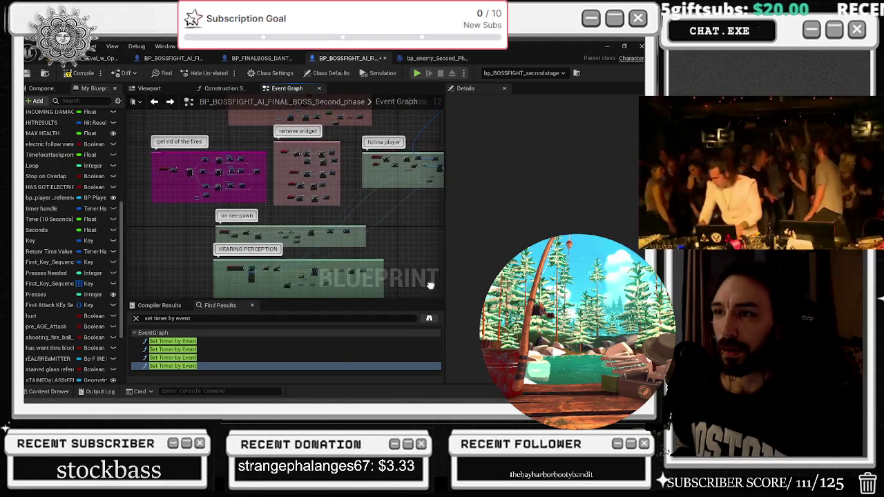
{"action": "scroll", "coordinate": [236, 193], "scroll_direction": "up", "scroll_amount": 3}
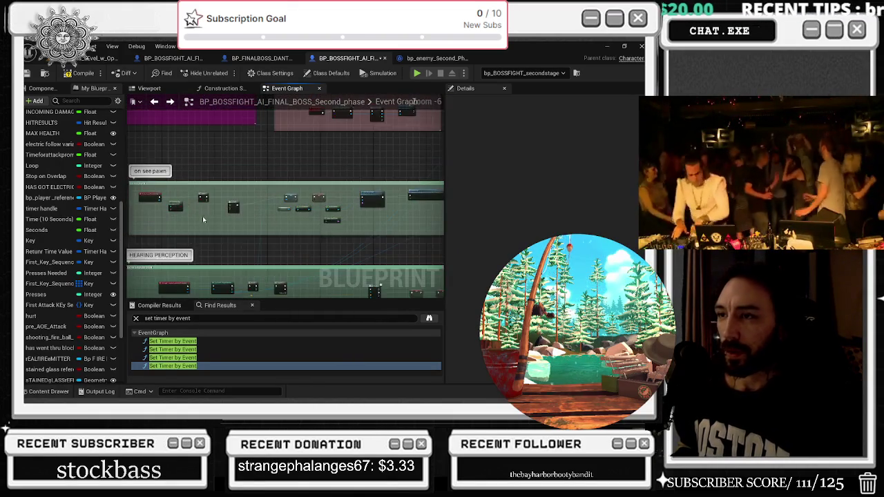
{"action": "left_click_drag", "start_coordinate": [159, 217], "coordinate": [189, 199]}
{"action": "left_click_drag", "start_coordinate": [335, 199], "coordinate": [286, 207]}
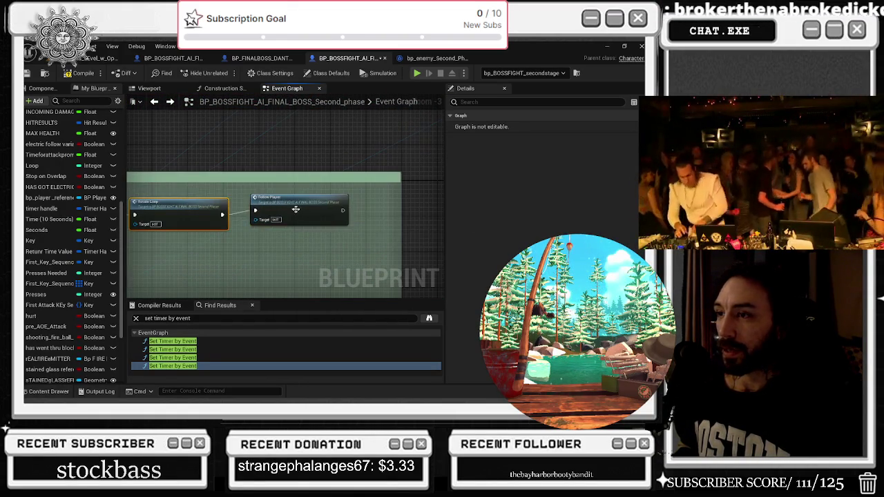
{"action": "double_click", "coordinate": [299, 207]}
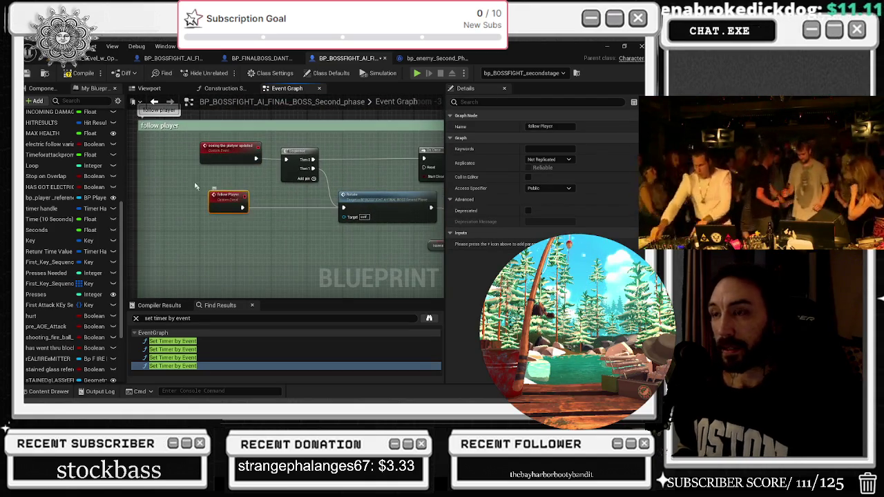
{"action": "left_click", "coordinate": [306, 218]}
{"action": "mouse_move", "coordinate": [307, 217]}
{"action": "left_mouse_down"}
{"action": "mouse_move", "coordinate": [293, 196]}
{"action": "mouse_move", "coordinate": [194, 203]}
{"action": "mouse_move", "coordinate": [325, 184]}
{"action": "left_mouse_up"}
{"action": "left_click", "coordinate": [195, 203]}
{"action": "left_click", "coordinate": [160, 105]}
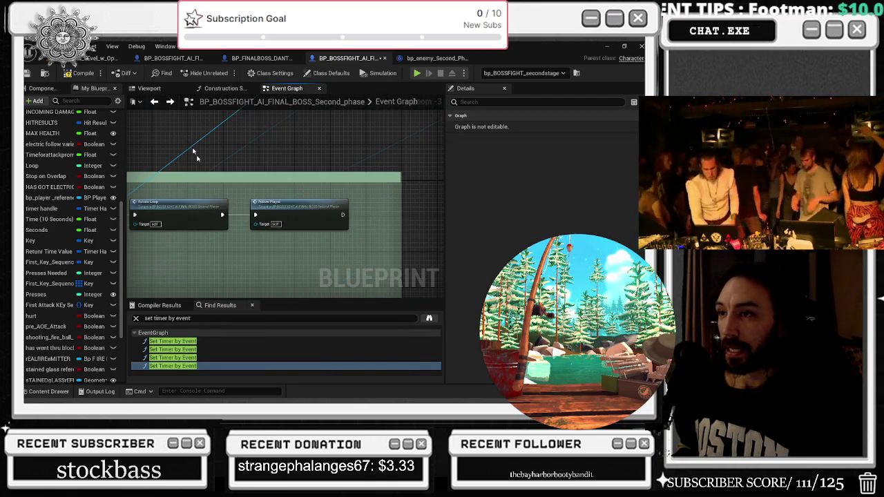
{"action": "left_click", "coordinate": [240, 265]}
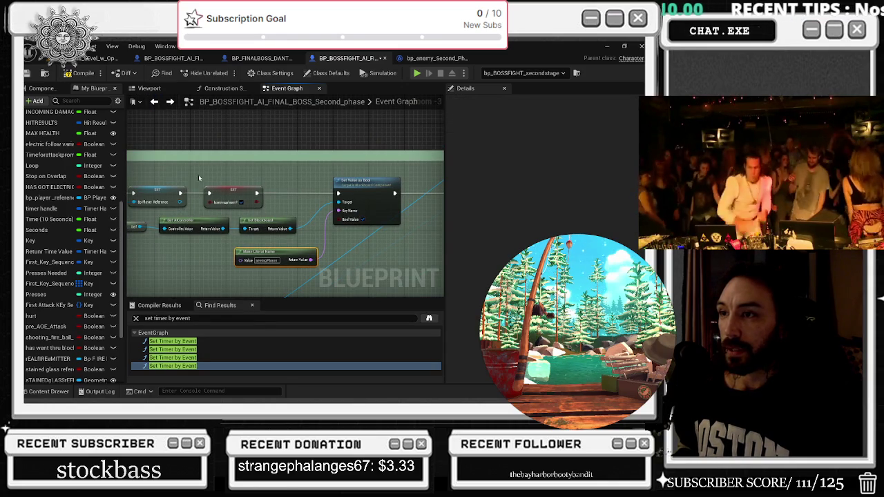
{"action": "left_click", "coordinate": [171, 101]}
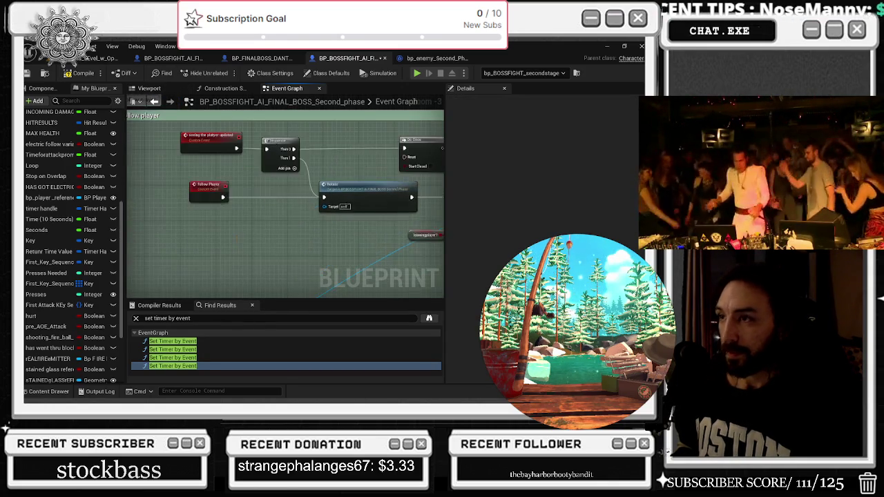
{"action": "left_click", "coordinate": [171, 102]}
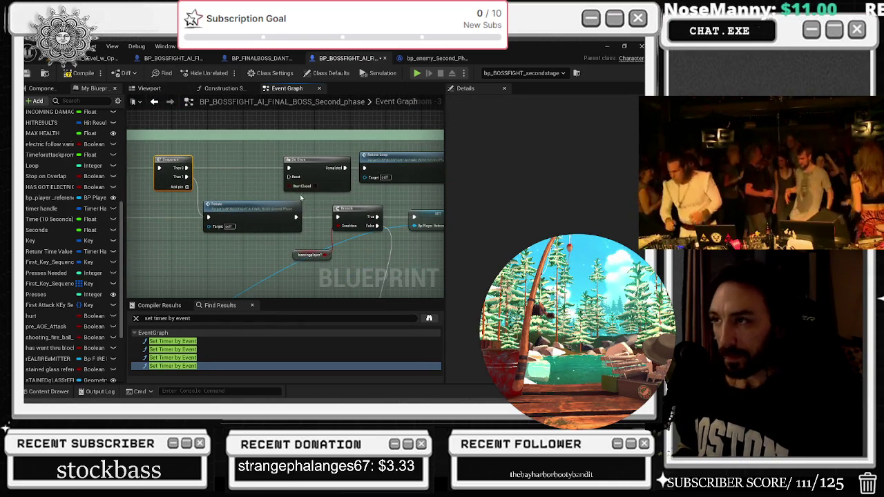
{"action": "scroll", "coordinate": [346, 235], "scroll_direction": "down", "scroll_amount": 2}
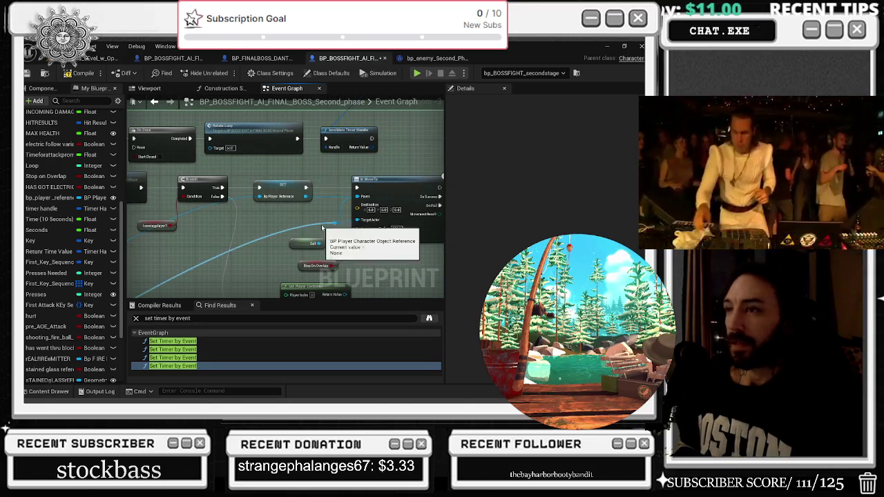
{"action": "scroll", "coordinate": [392, 260], "scroll_direction": "up", "scroll_amount": 2}
{"action": "mouse_move", "coordinate": [392, 260]}
{"action": "left_mouse_down"}
{"action": "mouse_move", "coordinate": [418, 269]}
{"action": "mouse_move", "coordinate": [283, 191]}
{"action": "mouse_move", "coordinate": [406, 206]}
{"action": "mouse_move", "coordinate": [348, 194]}
{"action": "left_mouse_up"}
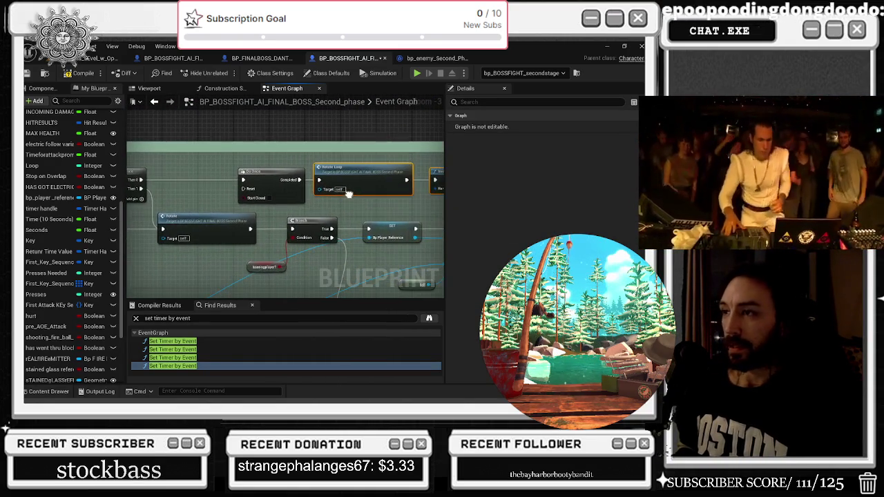
{"action": "mouse_move", "coordinate": [181, 172]}
{"action": "left_mouse_down"}
{"action": "mouse_move", "coordinate": [310, 178]}
{"action": "mouse_move", "coordinate": [220, 176]}
{"action": "mouse_move", "coordinate": [310, 169]}
{"action": "left_mouse_up"}
{"action": "left_click", "coordinate": [156, 103]}
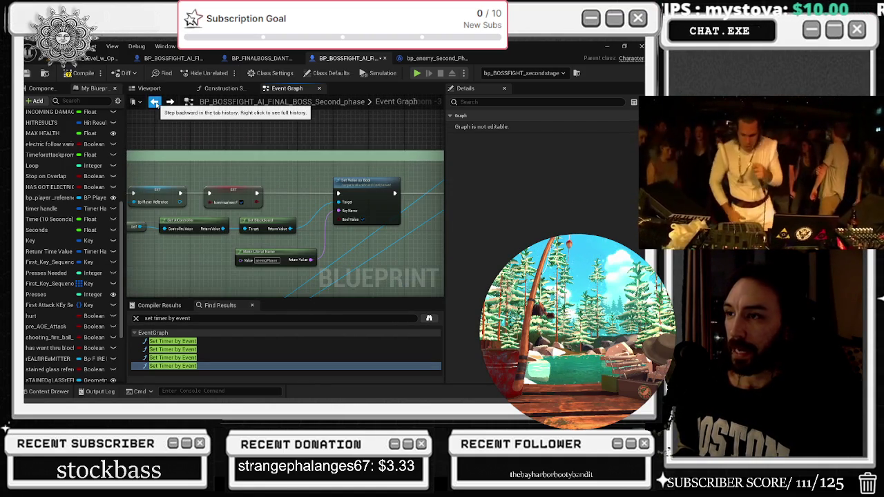
{"action": "left_click", "coordinate": [156, 104]}
{"action": "left_click", "coordinate": [156, 104]}
{"action": "scroll", "coordinate": [276, 207], "scroll_direction": "down", "scroll_amount": 1}
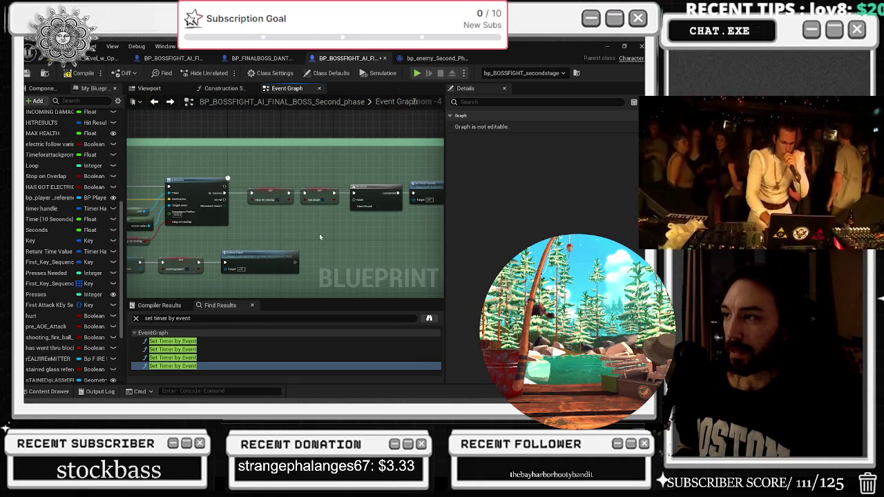
{"action": "scroll", "coordinate": [318, 234], "scroll_direction": "down", "scroll_amount": 2}
{"action": "left_click", "coordinate": [155, 101]}
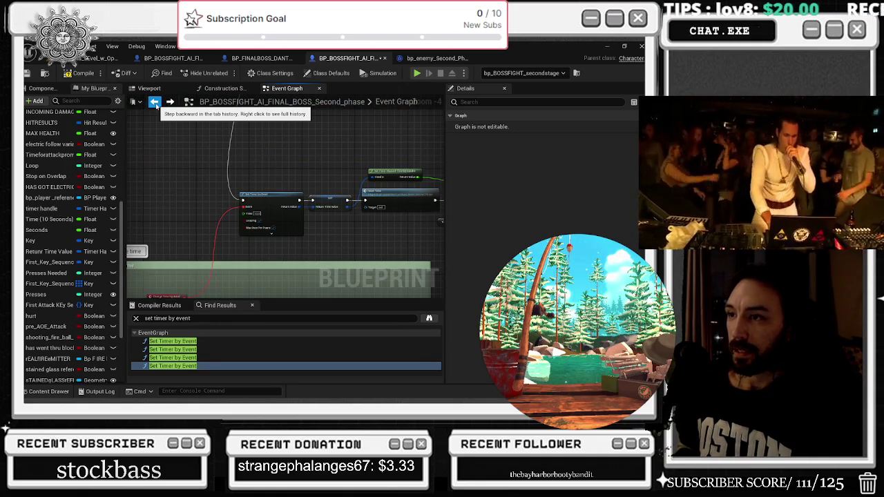
{"action": "left_click", "coordinate": [170, 102]}
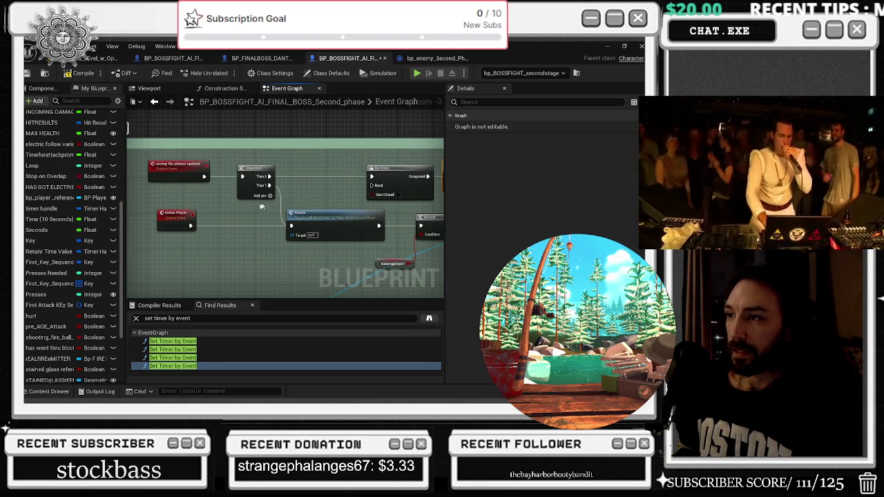
{"action": "left_click_drag", "start_coordinate": [350, 225], "coordinate": [212, 231]}
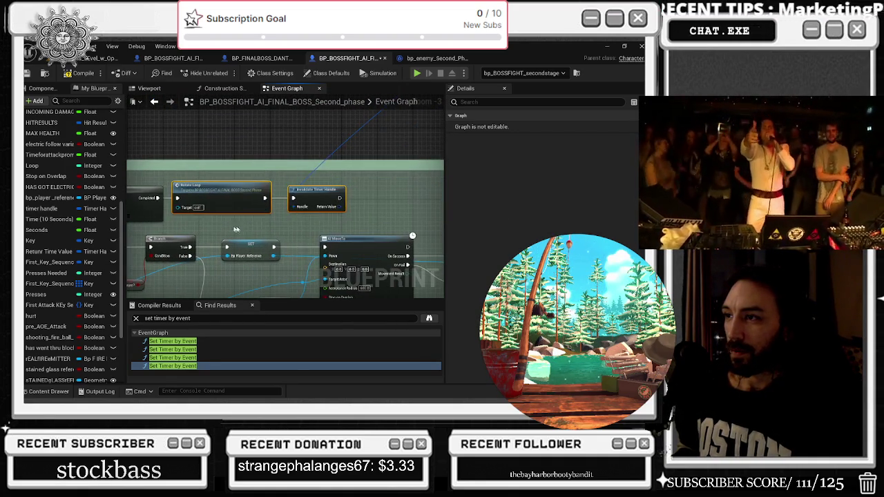
{"action": "left_click_drag", "start_coordinate": [285, 221], "coordinate": [534, 197]}
{"action": "left_click_drag", "start_coordinate": [286, 207], "coordinate": [266, 212]}
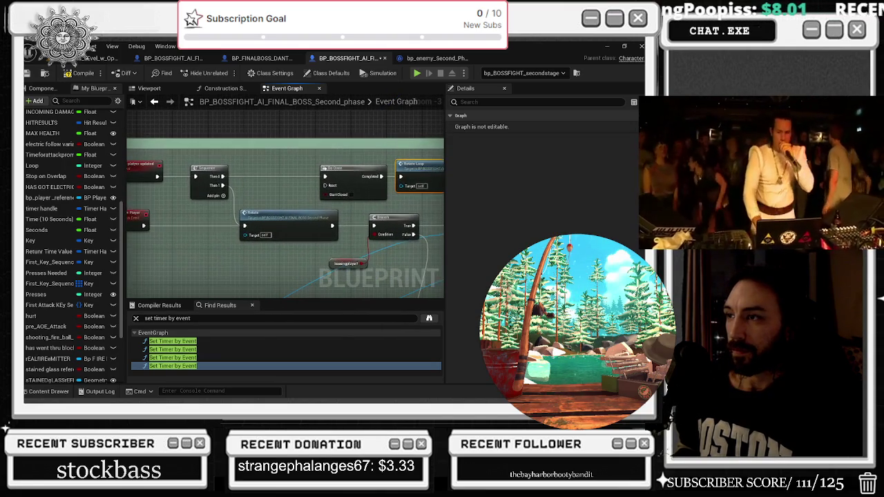
{"action": "mouse_move", "coordinate": [420, 209]}
{"action": "left_mouse_down"}
{"action": "mouse_move", "coordinate": [443, 202]}
{"action": "mouse_move", "coordinate": [131, 200]}
{"action": "mouse_move", "coordinate": [318, 241]}
{"action": "left_mouse_up"}
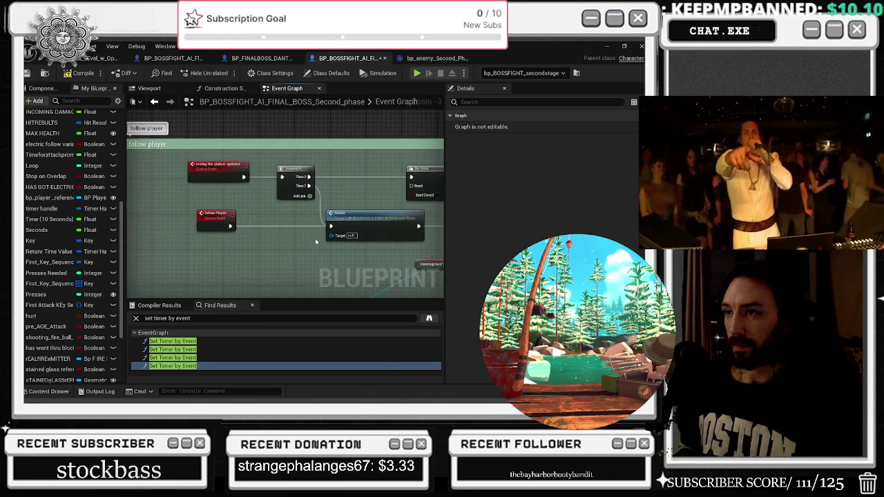
{"action": "left_click", "coordinate": [261, 223]}
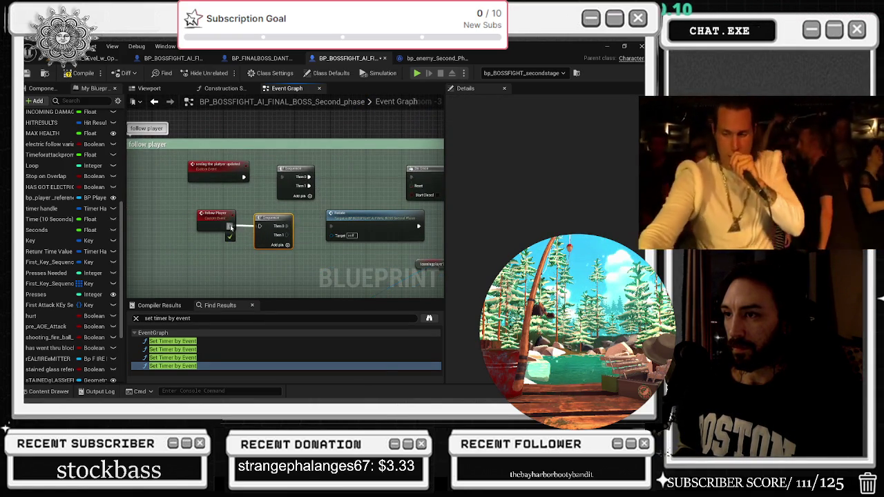
- Connect the new Sequence's second output to the Do Once node's exec input
{"action": "left_click_drag", "start_coordinate": [228, 230], "coordinate": [155, 240]}
{"action": "left_click_drag", "start_coordinate": [211, 245], "coordinate": [338, 188]}
{"action": "left_click_drag", "start_coordinate": [294, 208], "coordinate": [271, 208]}
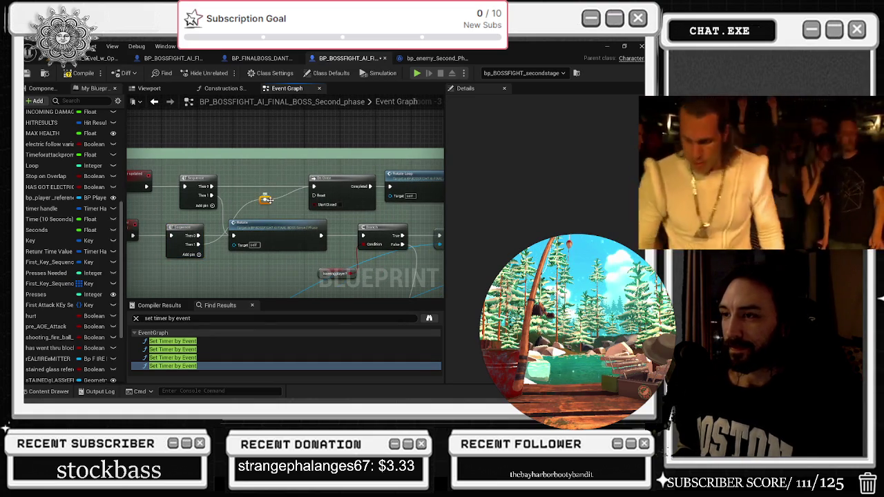
- Move the Follow Player call left and check its custom event definition
{"action": "left_click_drag", "start_coordinate": [275, 218], "coordinate": [203, 216]}
{"action": "left_click_drag", "start_coordinate": [363, 204], "coordinate": [291, 202]}
{"action": "scroll", "coordinate": [290, 202], "scroll_direction": "down", "scroll_amount": 3}
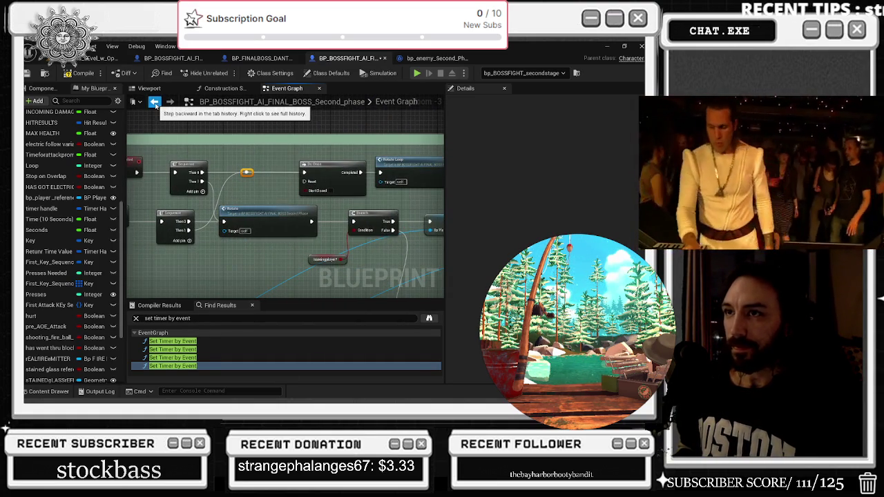
{"action": "left_click", "coordinate": [154, 101]}
{"action": "scroll", "coordinate": [301, 216], "scroll_direction": "up", "scroll_amount": 4}
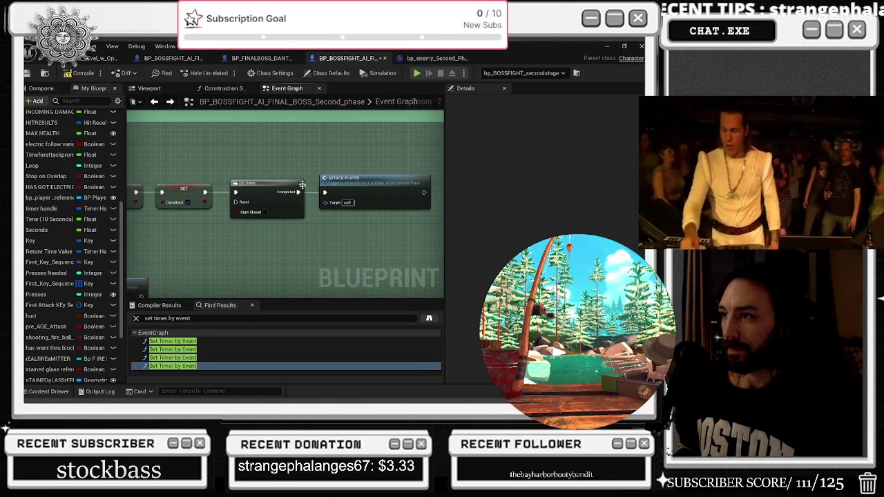
{"action": "scroll", "coordinate": [304, 198], "scroll_direction": "down", "scroll_amount": 4}
{"action": "scroll", "coordinate": [338, 190], "scroll_direction": "up", "scroll_amount": 3}
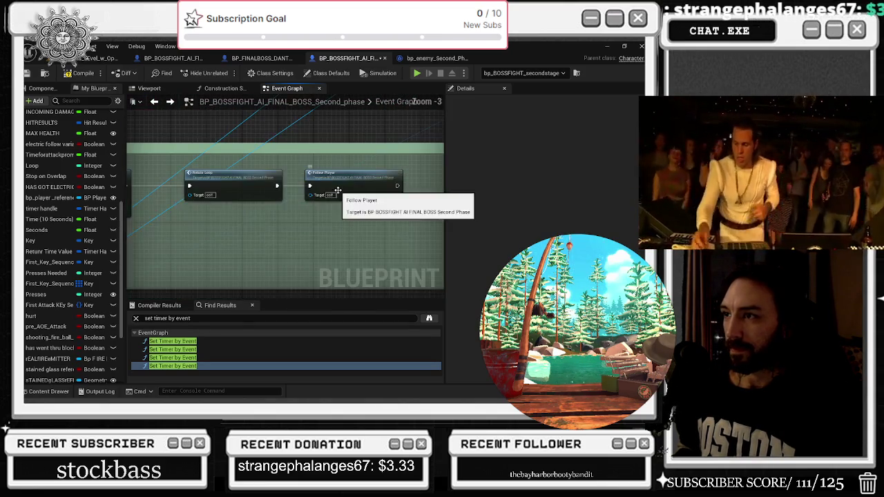
{"action": "scroll", "coordinate": [296, 235], "scroll_direction": "down", "scroll_amount": 1}
{"action": "scroll", "coordinate": [176, 197], "scroll_direction": "up", "scroll_amount": 1}
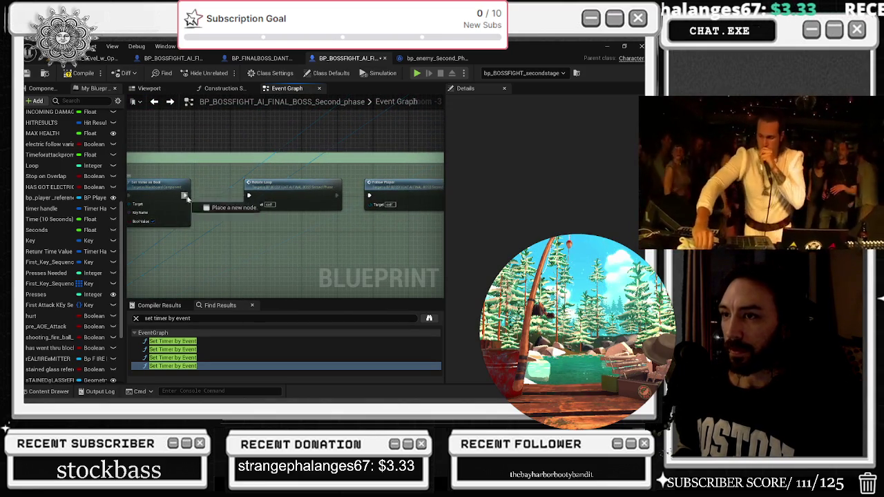
{"action": "left_click_drag", "start_coordinate": [412, 196], "coordinate": [275, 195]}
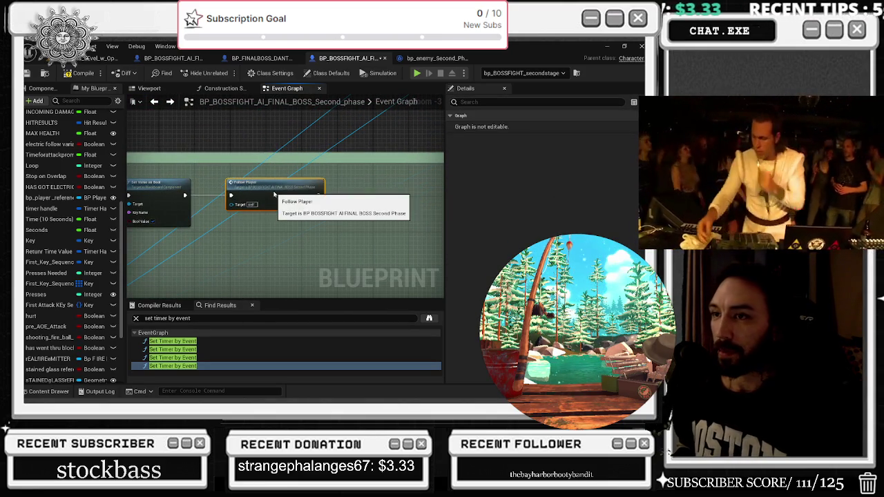
{"action": "double_click", "coordinate": [275, 196]}
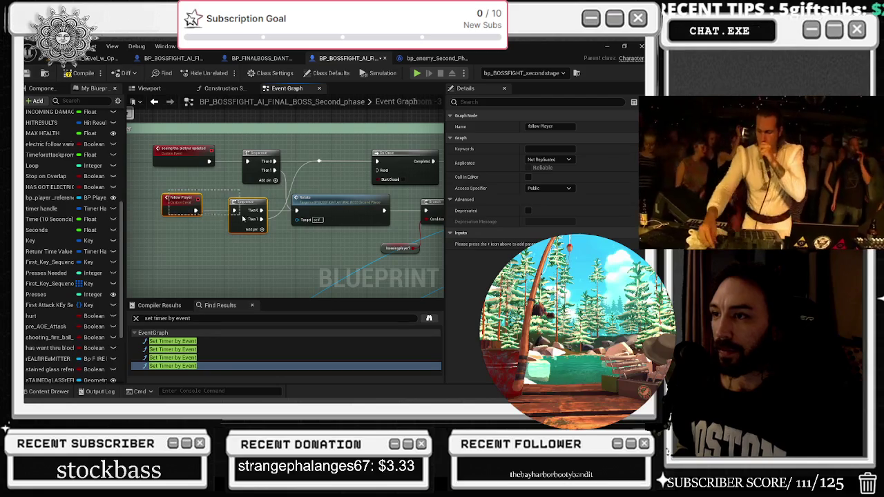
{"action": "key", "text": "alt+Left"}
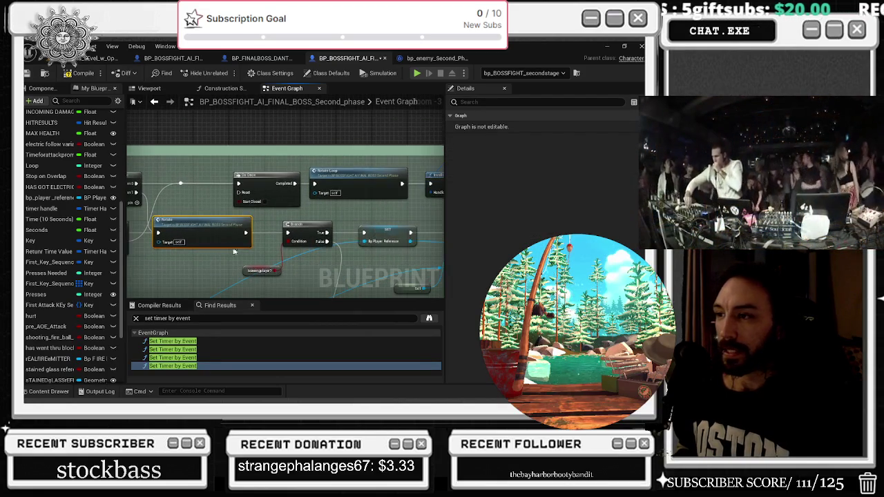
- Review the Branch, Rotate Loop and SET isATTACKING nodes, ending at the Delay-SET-Follow Player chain
{"action": "left_click_drag", "start_coordinate": [217, 199], "coordinate": [268, 263]}
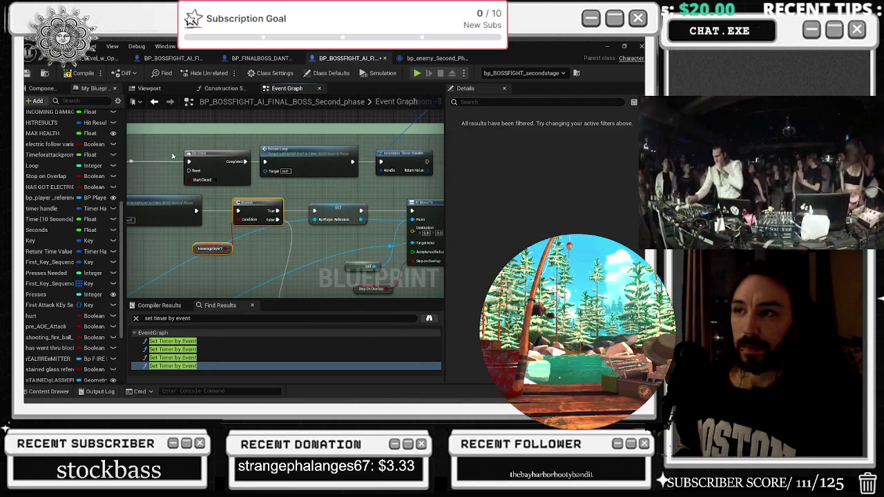
{"action": "left_click", "coordinate": [276, 169]}
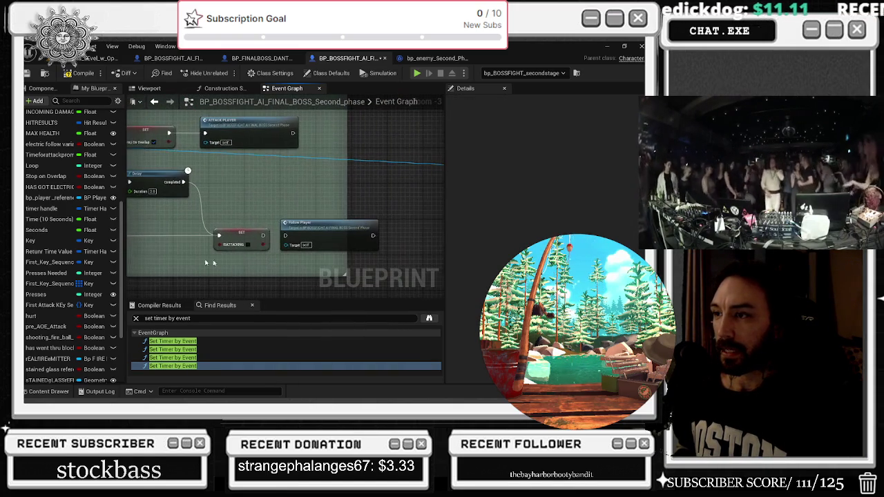
{"action": "left_click", "coordinate": [243, 233]}
{"action": "left_click_drag", "start_coordinate": [317, 224], "coordinate": [324, 228]}
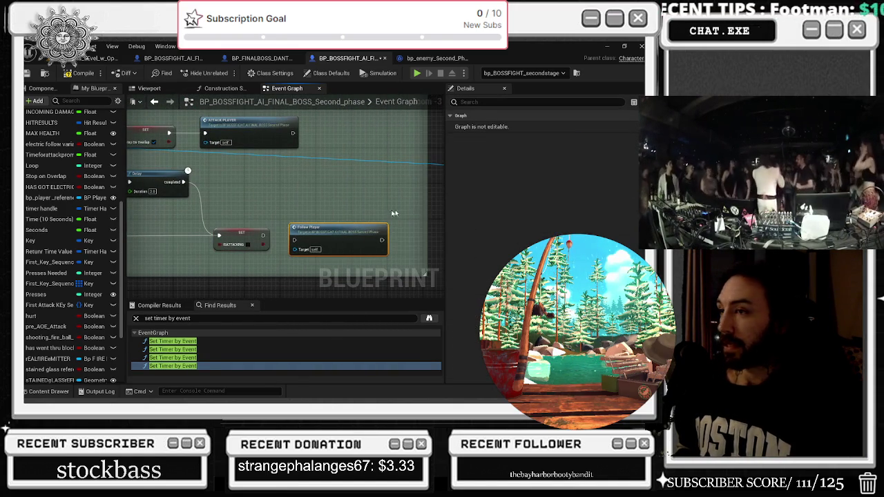
{"action": "left_click", "coordinate": [171, 101]}
{"action": "left_click", "coordinate": [171, 101]}
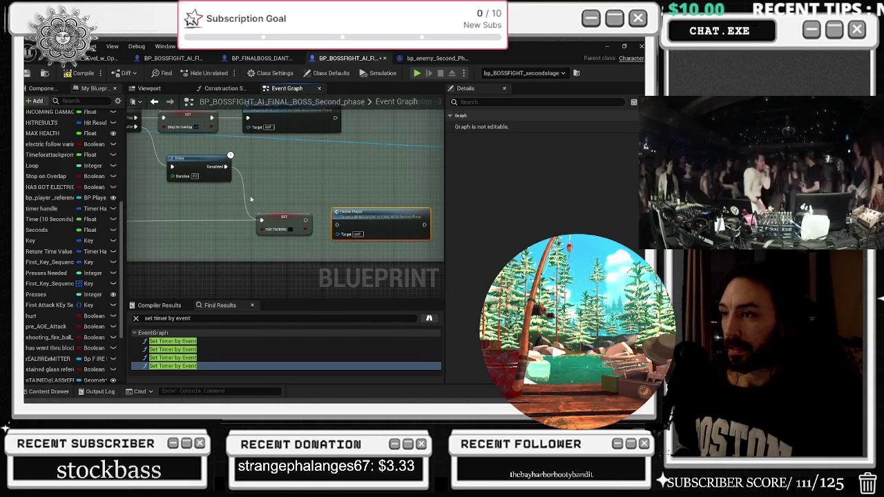
{"action": "left_click", "coordinate": [282, 219]}
{"action": "double_click", "coordinate": [345, 220]}
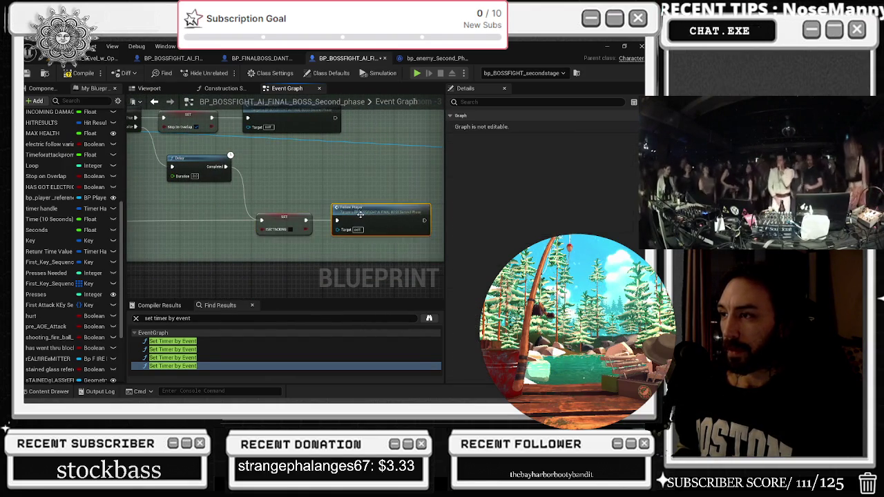
{"action": "mouse_move", "coordinate": [227, 230]}
{"action": "left_mouse_down"}
{"action": "mouse_move", "coordinate": [241, 159]}
{"action": "mouse_move", "coordinate": [256, 216]}
{"action": "left_mouse_up"}
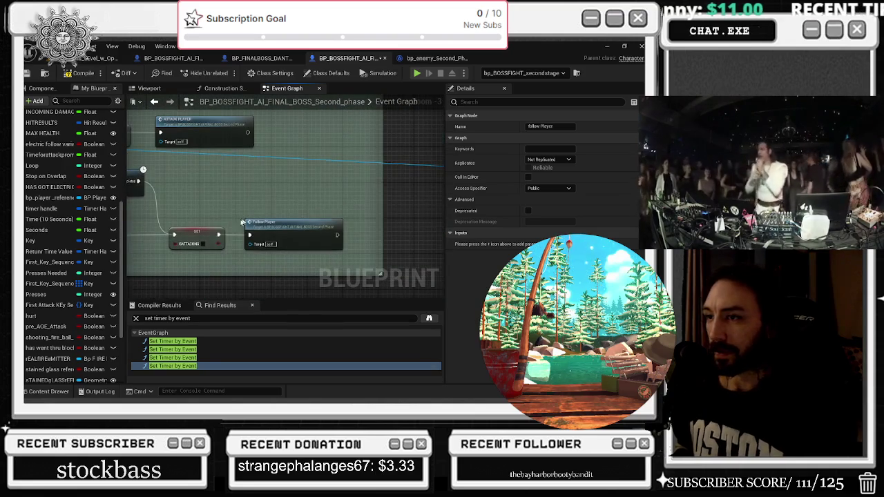
{"action": "scroll", "coordinate": [373, 257], "scroll_direction": "down", "scroll_amount": 3}
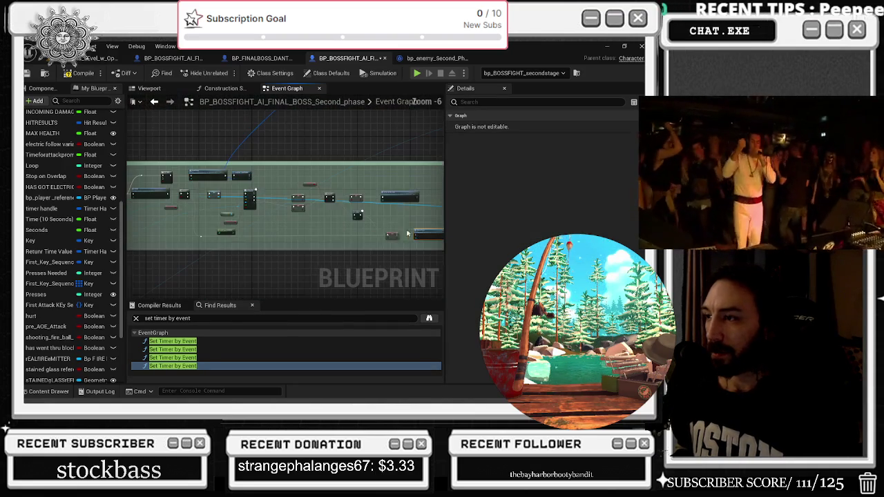
{"action": "scroll", "coordinate": [211, 222], "scroll_direction": "up", "scroll_amount": 3}
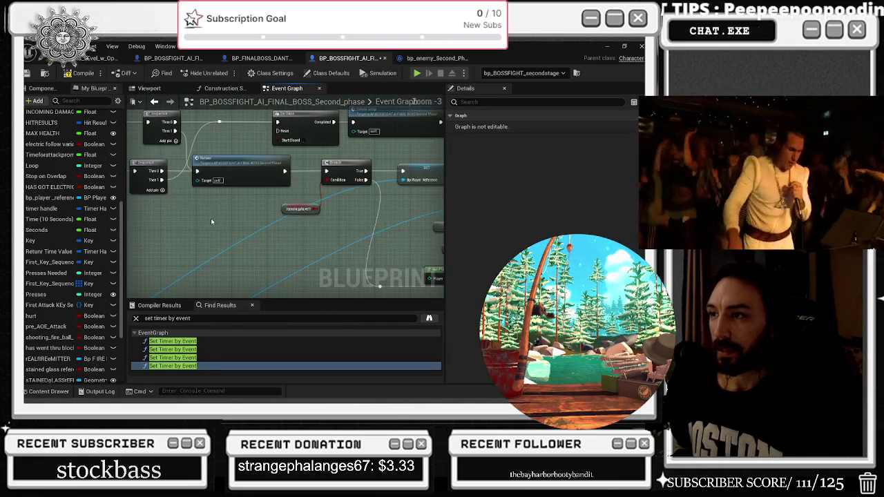
{"action": "mouse_move", "coordinate": [330, 223]}
{"action": "left_mouse_down"}
{"action": "mouse_move", "coordinate": [193, 225]}
{"action": "mouse_move", "coordinate": [195, 243]}
{"action": "left_mouse_up"}
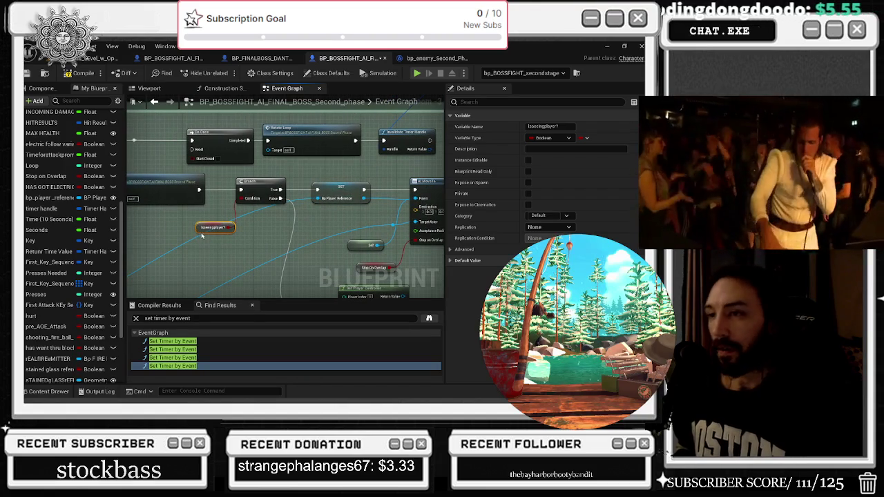
{"action": "mouse_move", "coordinate": [277, 222]}
{"action": "left_mouse_down"}
{"action": "mouse_move", "coordinate": [209, 211]}
{"action": "mouse_move", "coordinate": [217, 238]}
{"action": "mouse_move", "coordinate": [246, 240]}
{"action": "left_mouse_up"}
{"action": "mouse_move", "coordinate": [210, 205]}
{"action": "left_mouse_down"}
{"action": "mouse_move", "coordinate": [469, 186]}
{"action": "mouse_move", "coordinate": [314, 163]}
{"action": "left_mouse_up"}
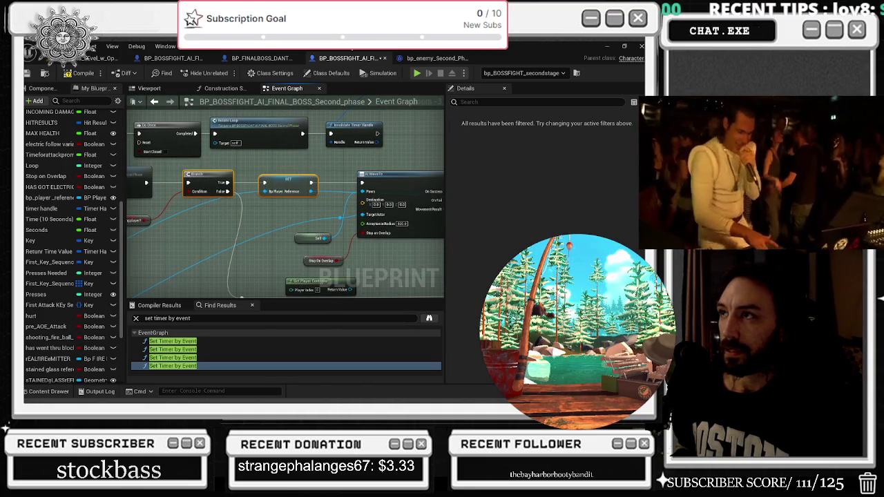
{"action": "mouse_move", "coordinate": [290, 208]}
{"action": "left_mouse_down"}
{"action": "mouse_move", "coordinate": [276, 228]}
{"action": "mouse_move", "coordinate": [263, 207]}
{"action": "mouse_move", "coordinate": [304, 183]}
{"action": "mouse_move", "coordinate": [277, 173]}
{"action": "mouse_move", "coordinate": [242, 192]}
{"action": "left_mouse_up"}
{"action": "left_click", "coordinate": [202, 318]}
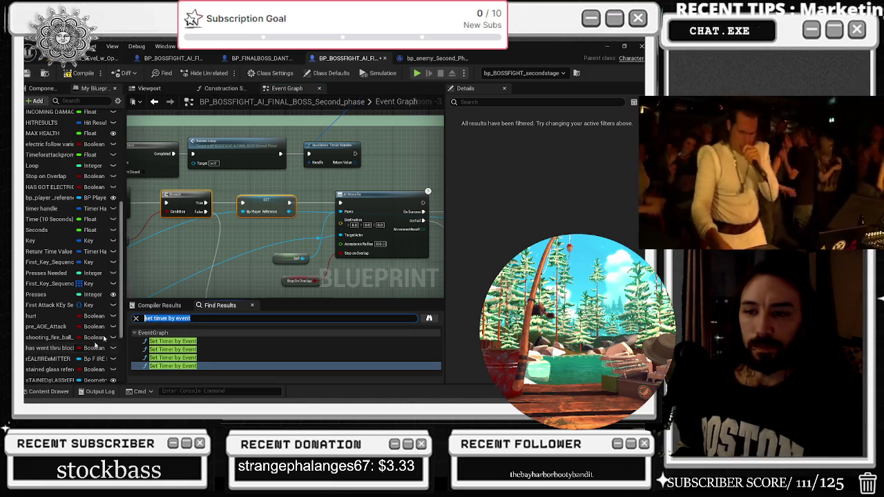
- Run the 'bp player' search and jump to the Set bp_player_reference results
{"action": "scroll", "coordinate": [47, 367], "scroll_direction": "down", "scroll_amount": 5}
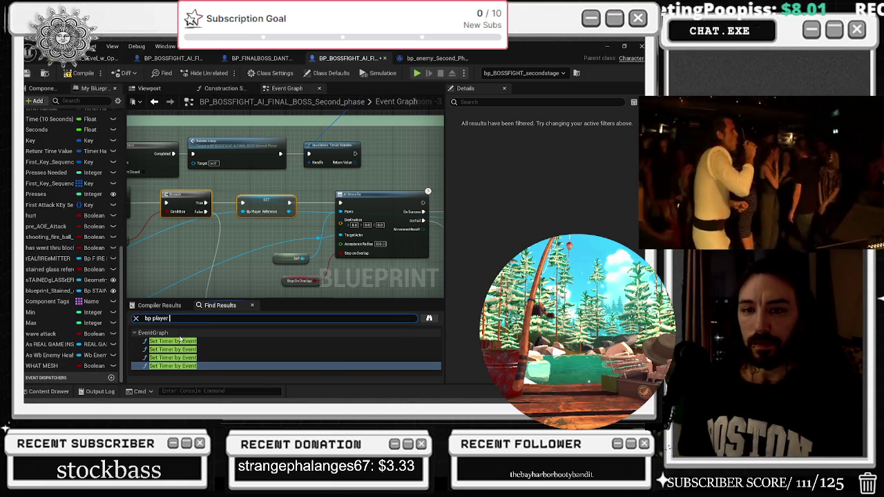
{"action": "key", "text": "Return"}
{"action": "scroll", "coordinate": [212, 357], "scroll_direction": "down", "scroll_amount": 2}
{"action": "left_click", "coordinate": [213, 355]}
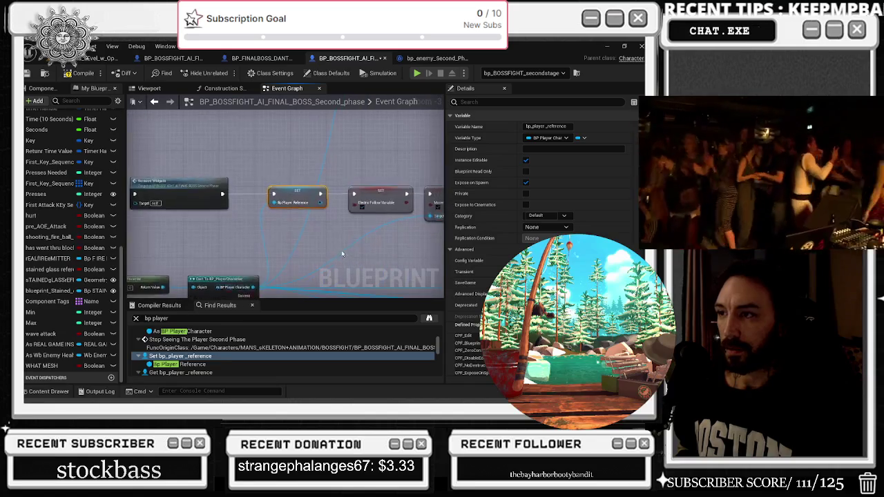
{"action": "scroll", "coordinate": [190, 352], "scroll_direction": "down", "scroll_amount": 5}
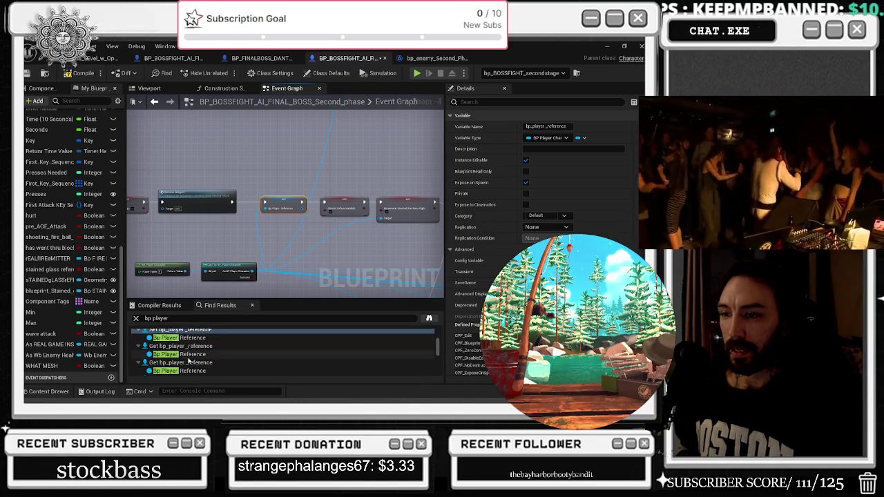
{"action": "scroll", "coordinate": [190, 360], "scroll_direction": "down", "scroll_amount": 5}
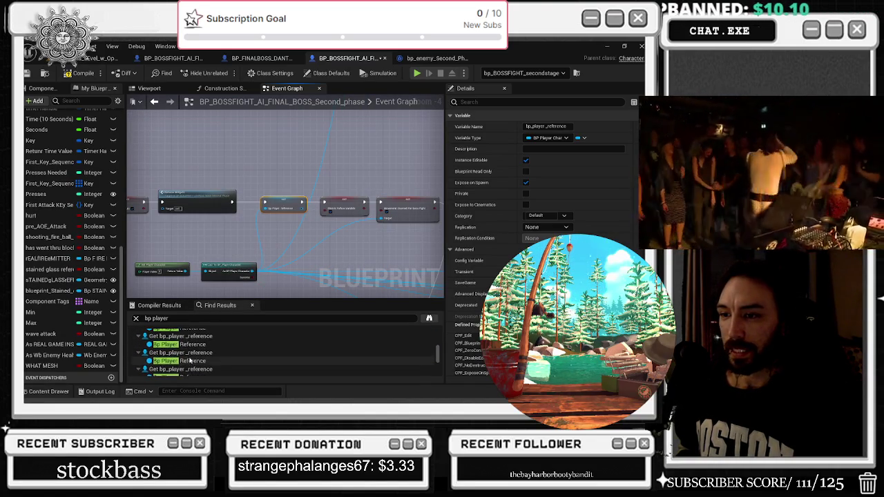
{"action": "left_click", "coordinate": [189, 345]}
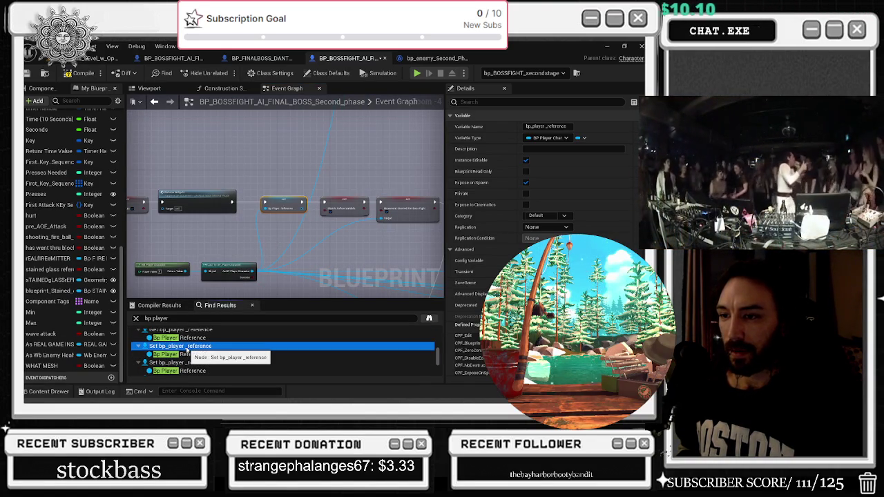
- Inspect the SET Bp Player Reference nodes under On See Pawn and after Do Once
{"action": "left_click_drag", "start_coordinate": [276, 238], "coordinate": [358, 193]}
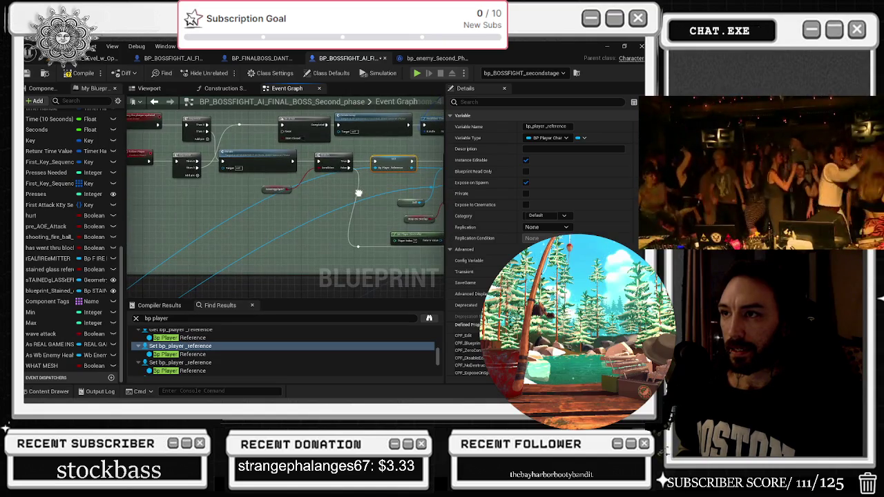
{"action": "double_click", "coordinate": [207, 349]}
{"action": "scroll", "coordinate": [217, 268], "scroll_direction": "down", "scroll_amount": 6}
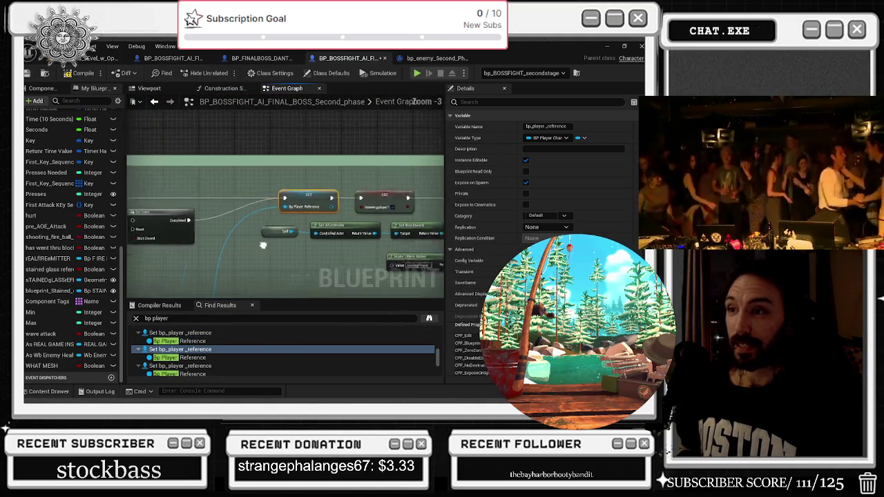
{"action": "left_click_drag", "start_coordinate": [205, 216], "coordinate": [293, 127]}
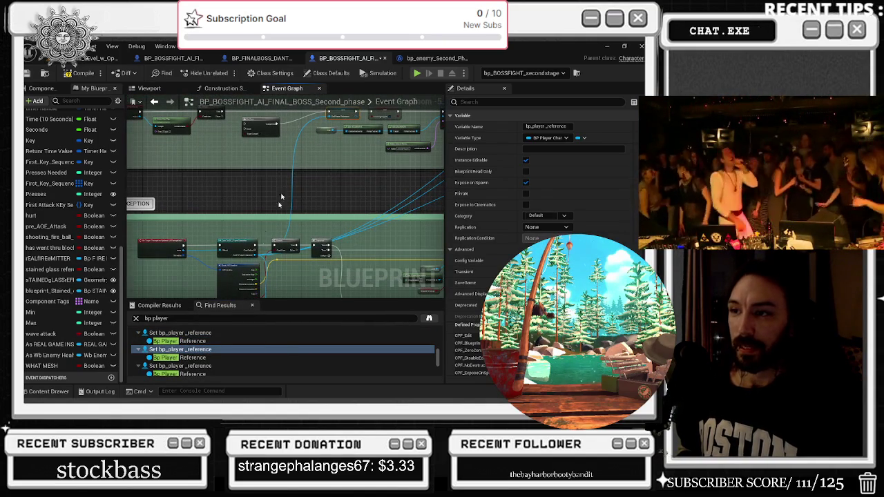
{"action": "left_click_drag", "start_coordinate": [265, 275], "coordinate": [246, 265]}
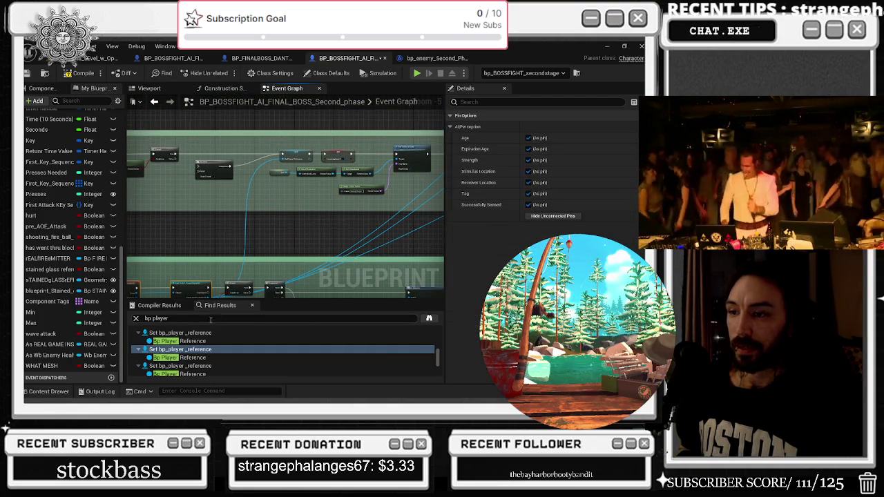
{"action": "scroll", "coordinate": [207, 345], "scroll_direction": "down", "scroll_amount": 1}
{"action": "double_click", "coordinate": [179, 352]}
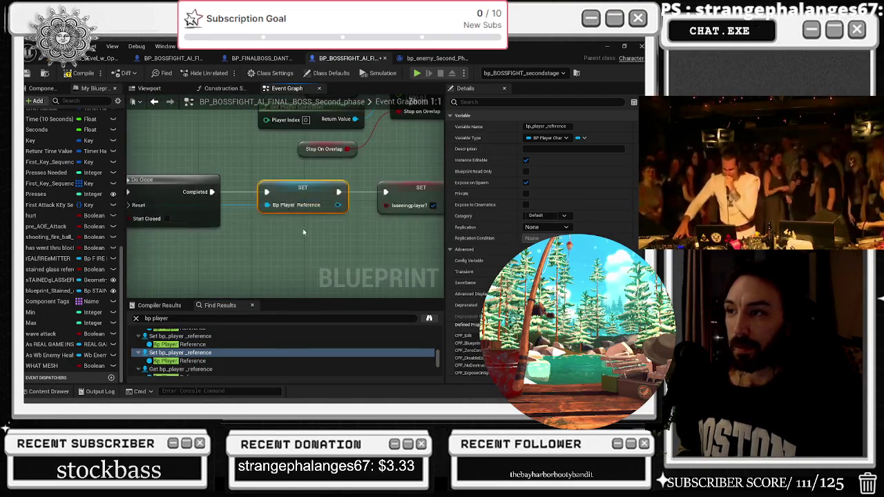
- Pan past the Hearing Perception group to the Set Value as Bool and Fade Out nodes
{"action": "scroll", "coordinate": [300, 230], "scroll_direction": "down", "scroll_amount": 2}
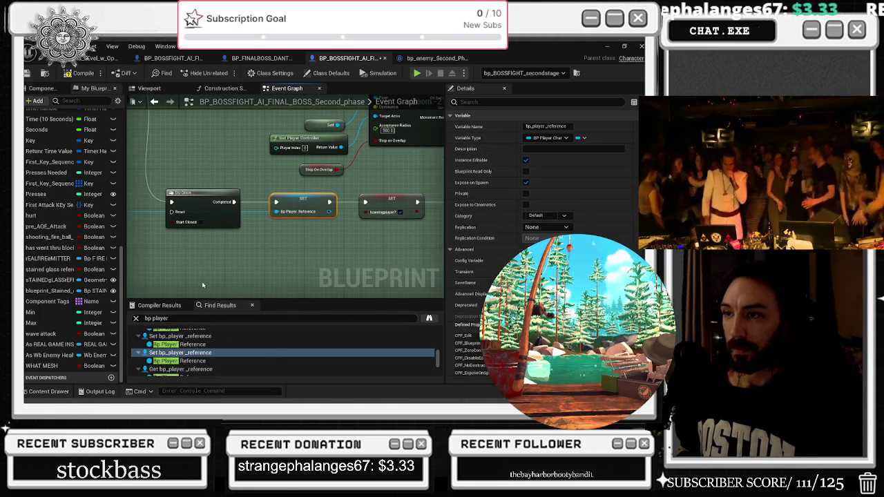
{"action": "scroll", "coordinate": [205, 289], "scroll_direction": "down", "scroll_amount": 2}
{"action": "mouse_move", "coordinate": [204, 289]}
{"action": "left_mouse_down"}
{"action": "mouse_move", "coordinate": [393, 268]}
{"action": "mouse_move", "coordinate": [486, 278]}
{"action": "left_mouse_up"}
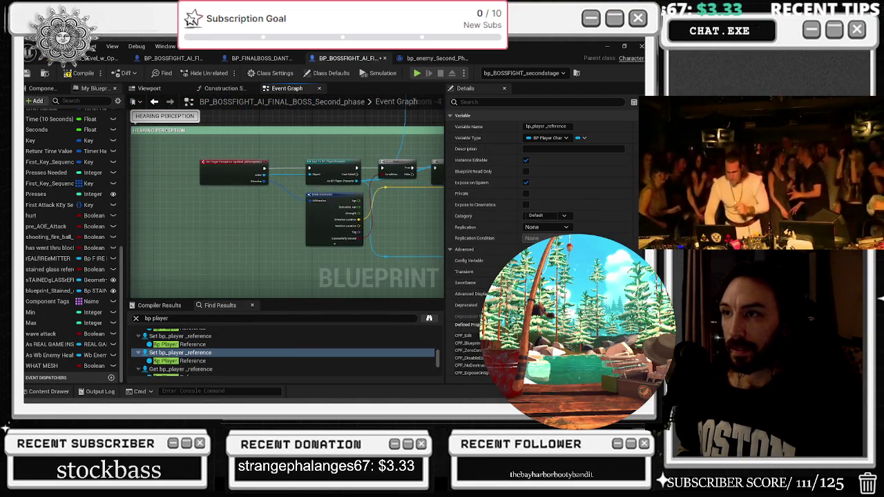
{"action": "mouse_move", "coordinate": [286, 207]}
{"action": "left_mouse_down"}
{"action": "mouse_move", "coordinate": [264, 204]}
{"action": "mouse_move", "coordinate": [221, 160]}
{"action": "mouse_move", "coordinate": [200, 180]}
{"action": "mouse_move", "coordinate": [160, 184]}
{"action": "mouse_move", "coordinate": [127, 250]}
{"action": "mouse_move", "coordinate": [253, 242]}
{"action": "left_mouse_up"}
{"action": "scroll", "coordinate": [189, 358], "scroll_direction": "down", "scroll_amount": 5}
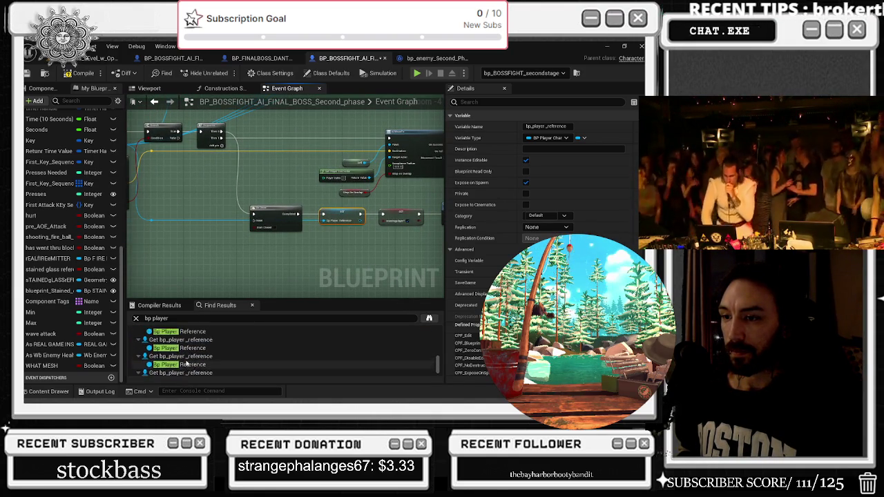
{"action": "scroll", "coordinate": [189, 364], "scroll_direction": "up", "scroll_amount": 10}
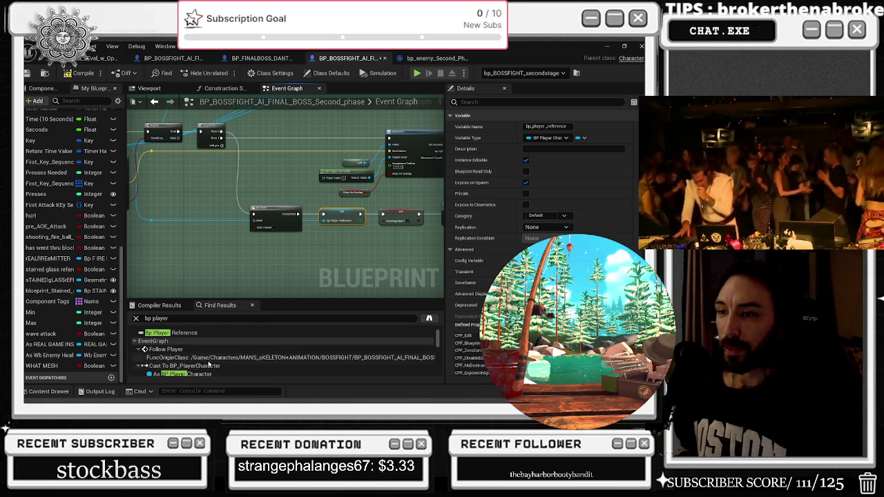
{"action": "scroll", "coordinate": [248, 275], "scroll_direction": "down", "scroll_amount": 8}
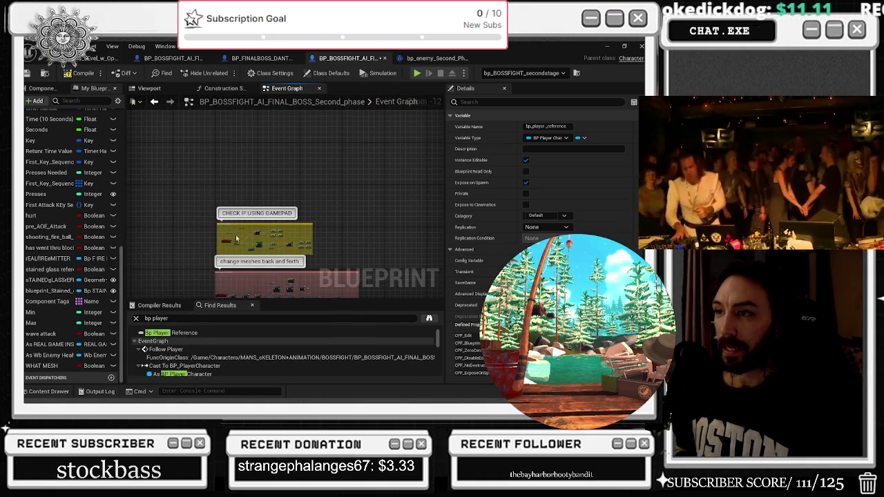
{"action": "scroll", "coordinate": [300, 285], "scroll_direction": "up", "scroll_amount": 10}
{"action": "scroll", "coordinate": [225, 245], "scroll_direction": "down", "scroll_amount": 1}
{"action": "left_click_drag", "start_coordinate": [337, 142], "coordinate": [129, 173]}
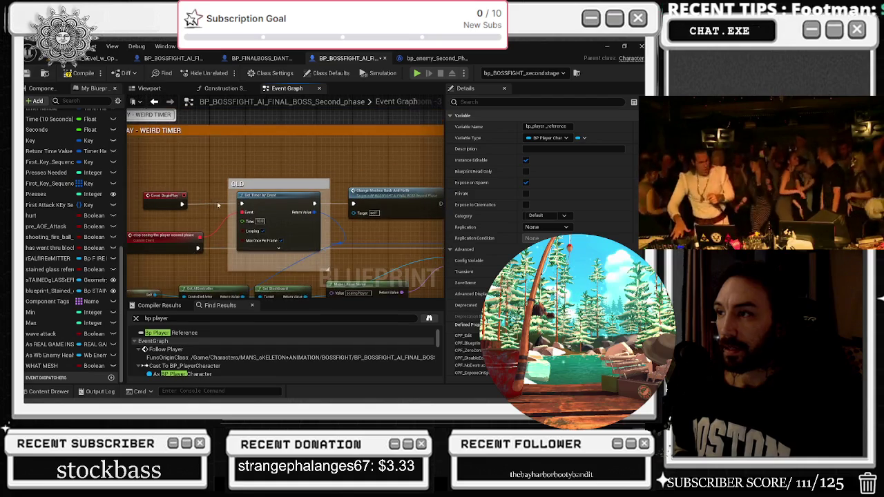
- Add a Delay followed by Get All Actors Of Class set to the player character
{"action": "left_click", "coordinate": [187, 193]}
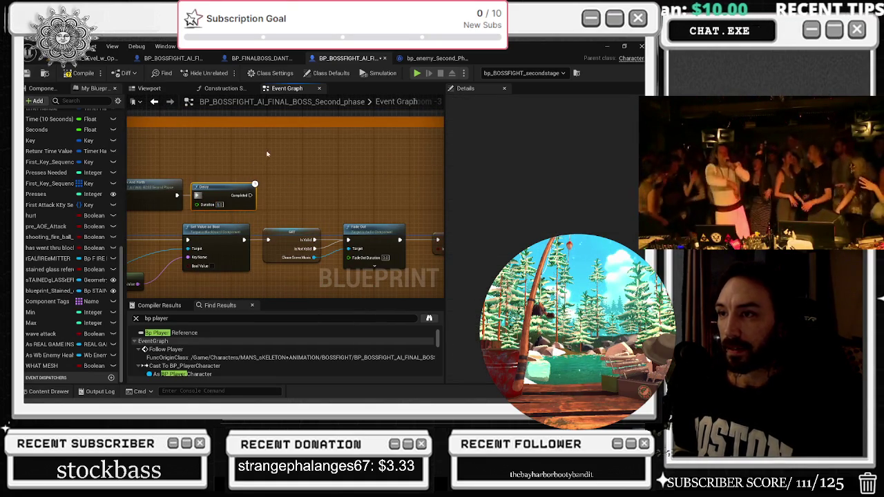
{"action": "left_click_drag", "start_coordinate": [266, 151], "coordinate": [221, 175]}
{"action": "left_click_drag", "start_coordinate": [204, 218], "coordinate": [238, 207]}
{"action": "type", "text": "Get All Ac"}
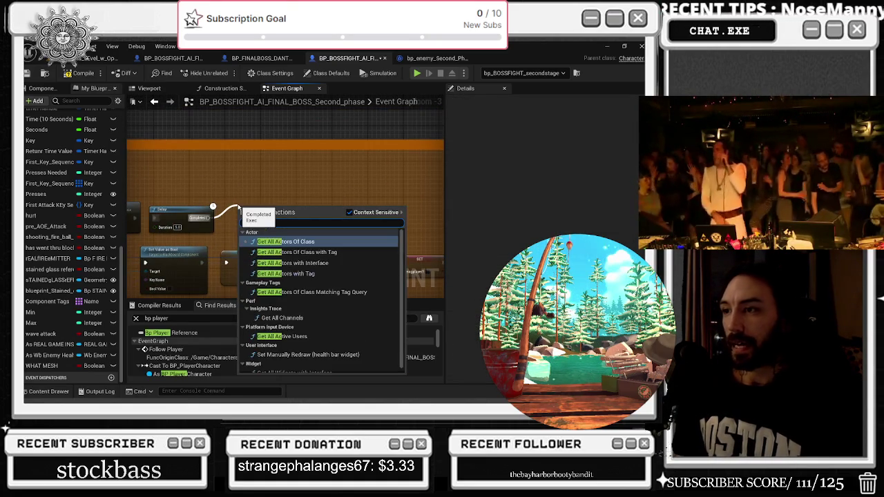
{"action": "key", "text": "Return"}
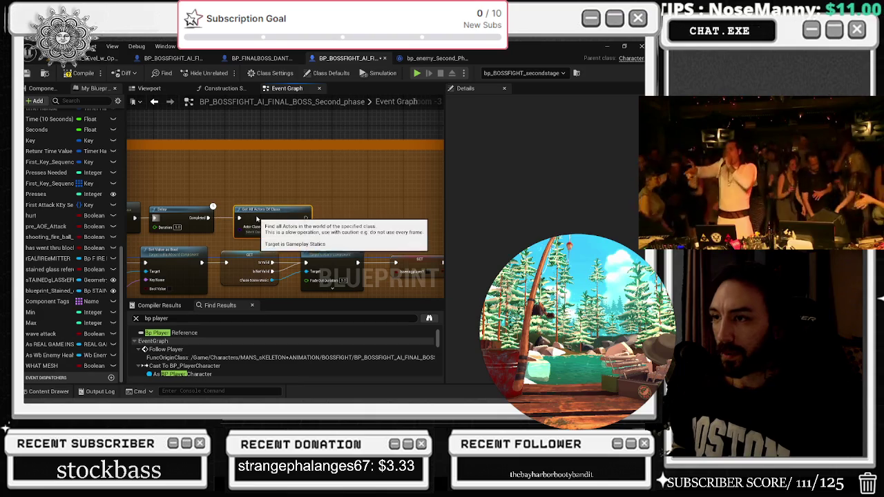
{"action": "left_click", "coordinate": [257, 232]}
{"action": "type", "text": "bp_main"}
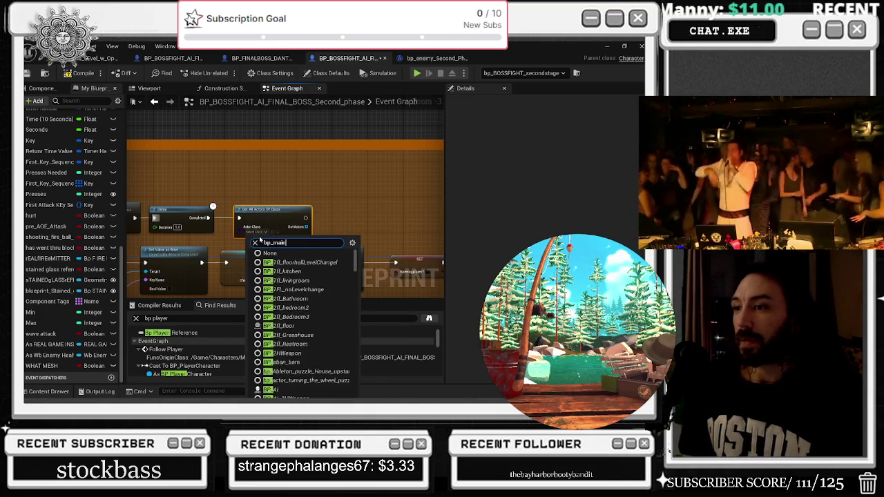
{"action": "key", "text": "BackSpace"}
{"action": "key", "text": "BackSpace"}
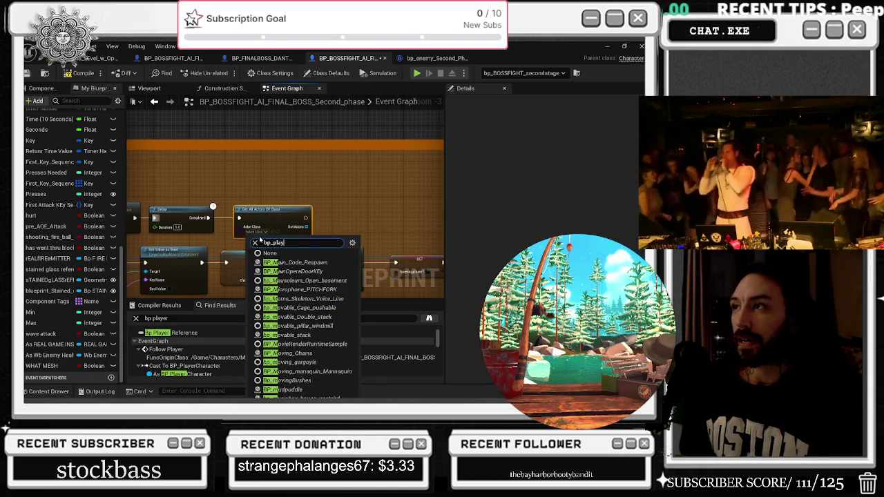
{"action": "left_click", "coordinate": [290, 262]}
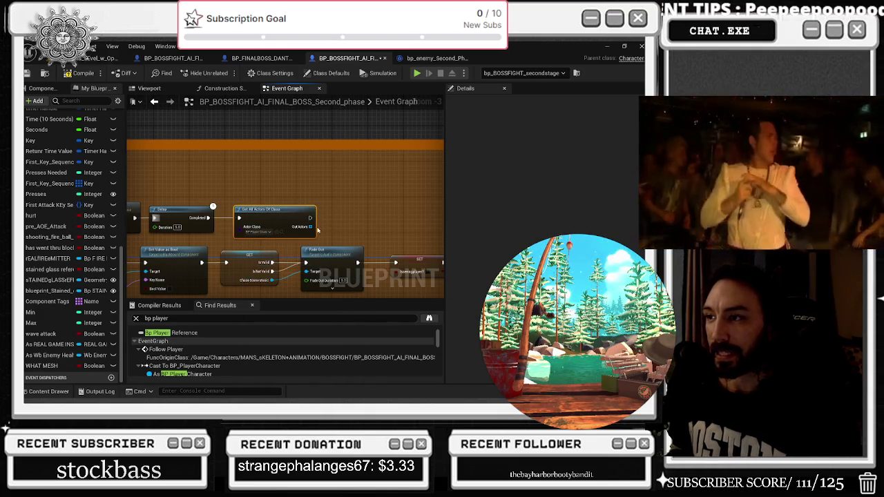
- Loop over Out Actors with a For Each Loop and set Bp Player Reference from each element
{"action": "left_click_drag", "start_coordinate": [311, 227], "coordinate": [341, 234]}
{"action": "type", "text": "f"}
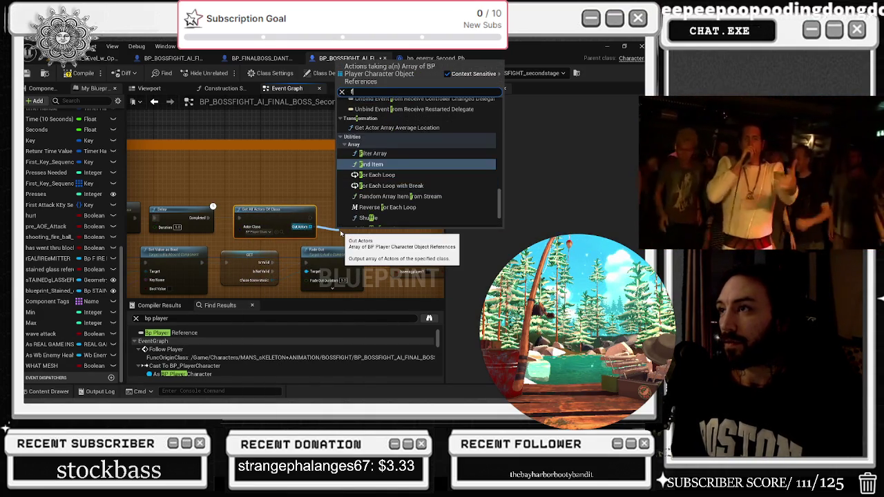
{"action": "type", "text": "or each"}
{"action": "key", "text": "Escape"}
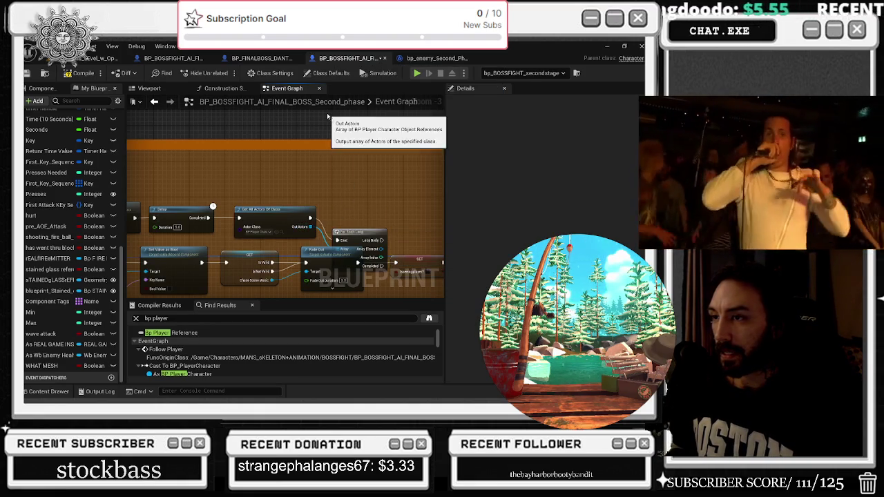
{"action": "left_click_drag", "start_coordinate": [312, 227], "coordinate": [338, 228]}
{"action": "left_click_drag", "start_coordinate": [373, 202], "coordinate": [116, 257]}
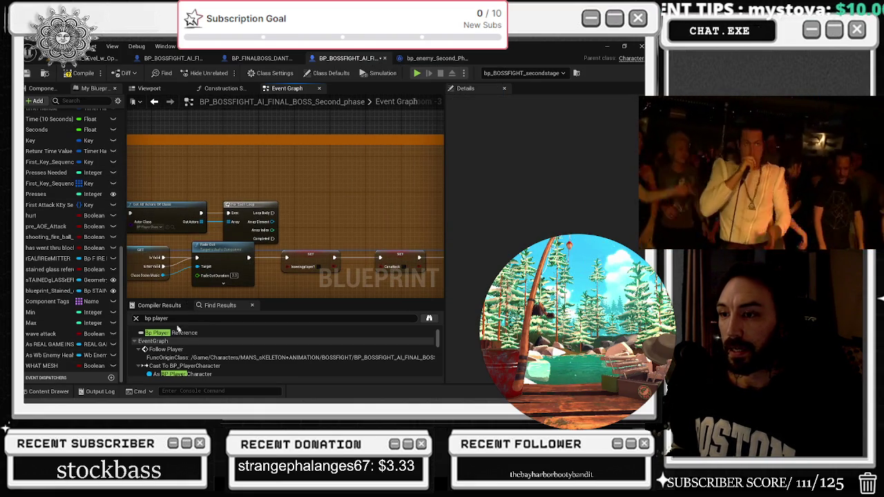
{"action": "scroll", "coordinate": [77, 161], "scroll_direction": "up", "scroll_amount": 8}
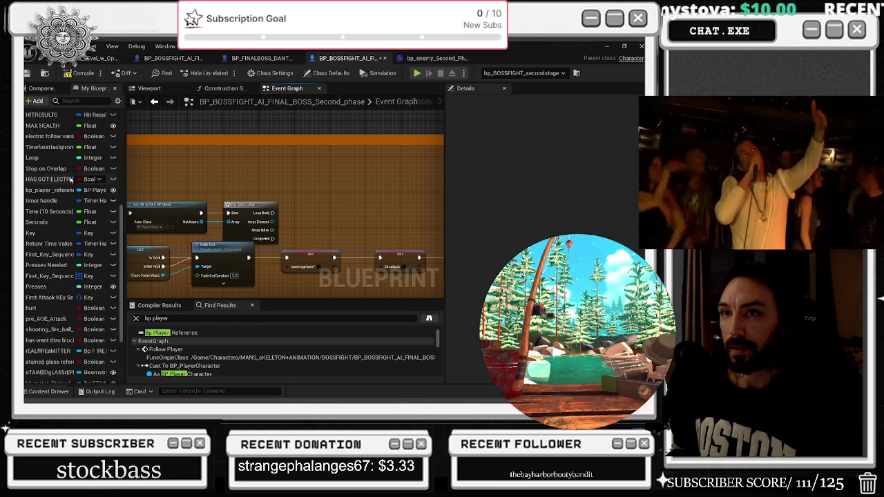
{"action": "type", "text": "bp_p"}
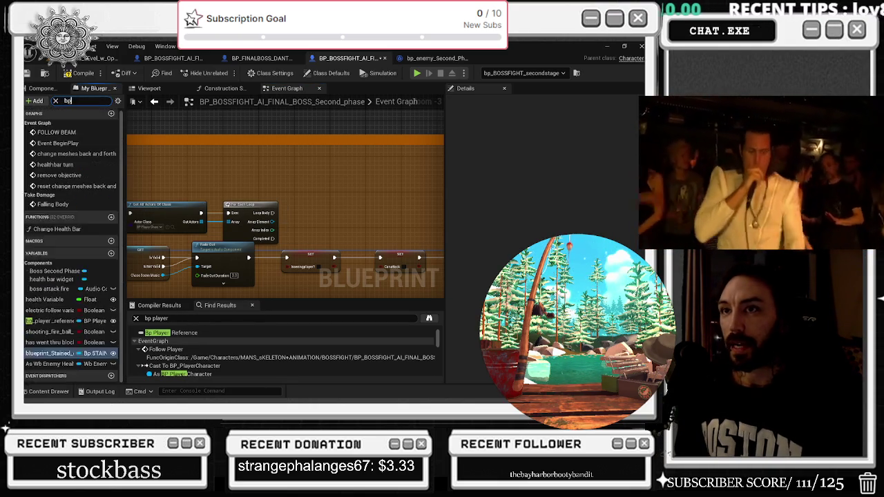
{"action": "mouse_move", "coordinate": [52, 165]}
{"action": "left_mouse_down"}
{"action": "mouse_move", "coordinate": [193, 176]}
{"action": "mouse_move", "coordinate": [272, 221]}
{"action": "left_mouse_up"}
- Deselect the new nodes and pan to the Begin Play and rotate comment groups
{"action": "scroll", "coordinate": [272, 221], "scroll_direction": "up", "scroll_amount": 3}
{"action": "left_click", "coordinate": [336, 166]}
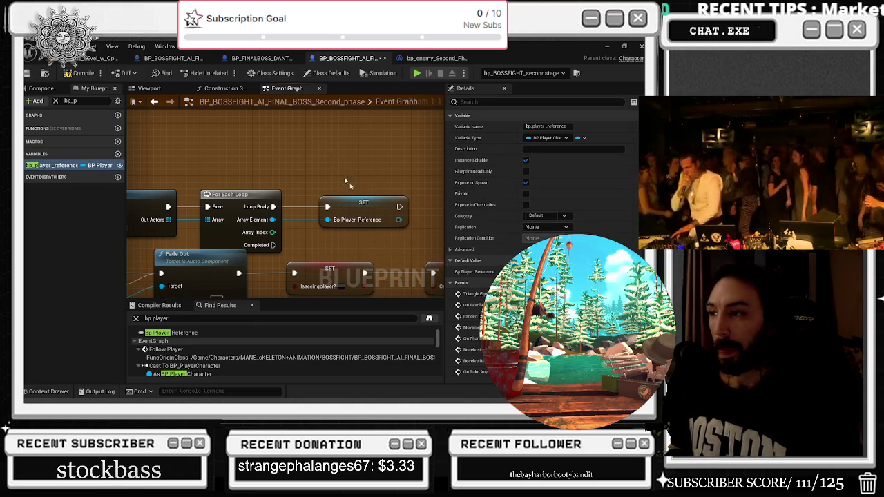
{"action": "scroll", "coordinate": [306, 181], "scroll_direction": "down", "scroll_amount": 5}
{"action": "left_click", "coordinate": [339, 200]}
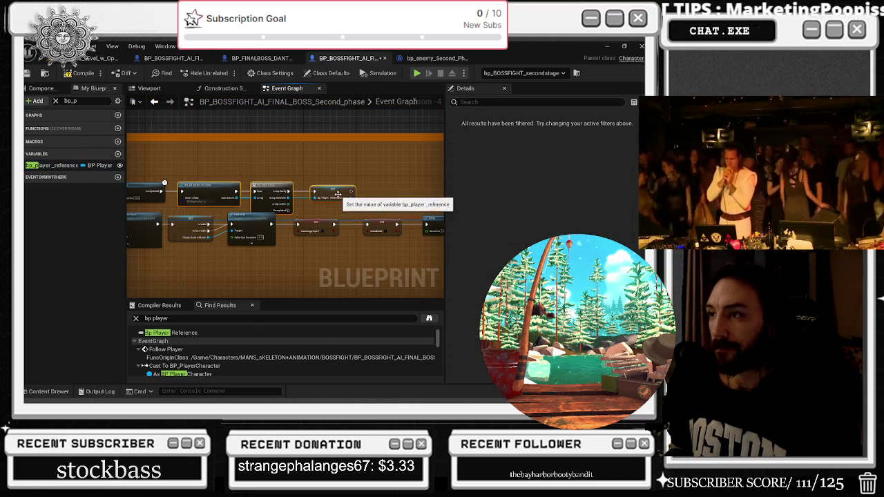
{"action": "scroll", "coordinate": [339, 200], "scroll_direction": "down", "scroll_amount": 3}
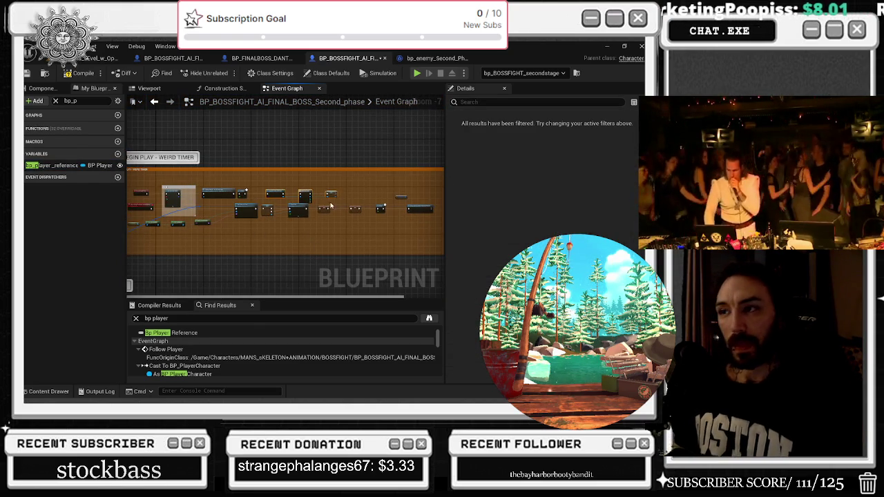
{"action": "scroll", "coordinate": [242, 249], "scroll_direction": "down", "scroll_amount": 2}
{"action": "left_click_drag", "start_coordinate": [243, 249], "coordinate": [316, 229]}
- Search 'set bp' and pull the first Set bp_player_reference node off its chain
{"action": "type", "text": "set bp"}
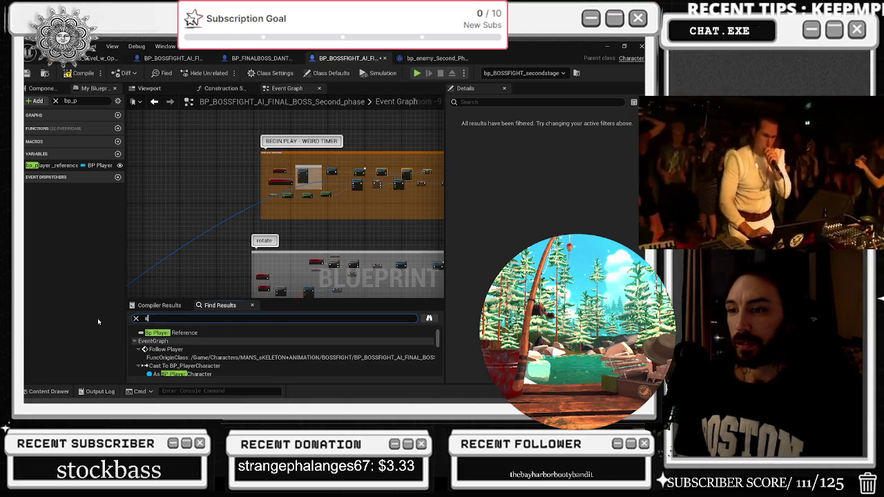
{"action": "key", "text": "Return"}
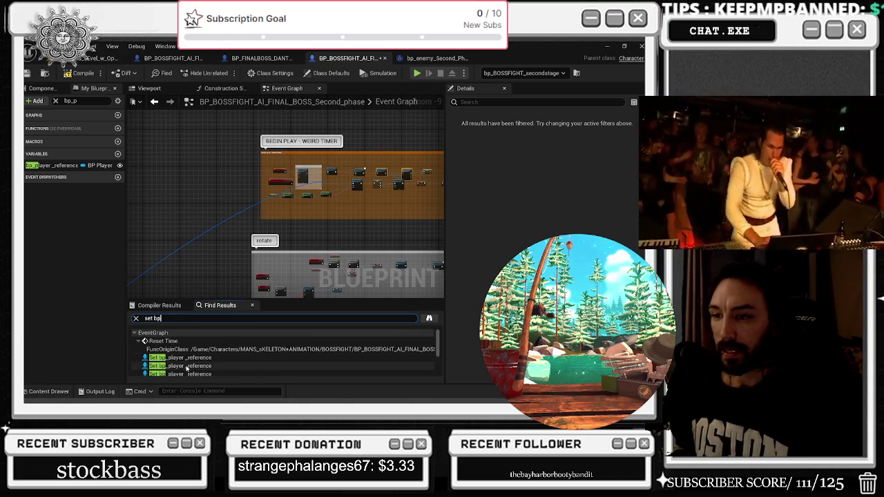
{"action": "double_click", "coordinate": [180, 358]}
{"action": "scroll", "coordinate": [285, 240], "scroll_direction": "down", "scroll_amount": 2}
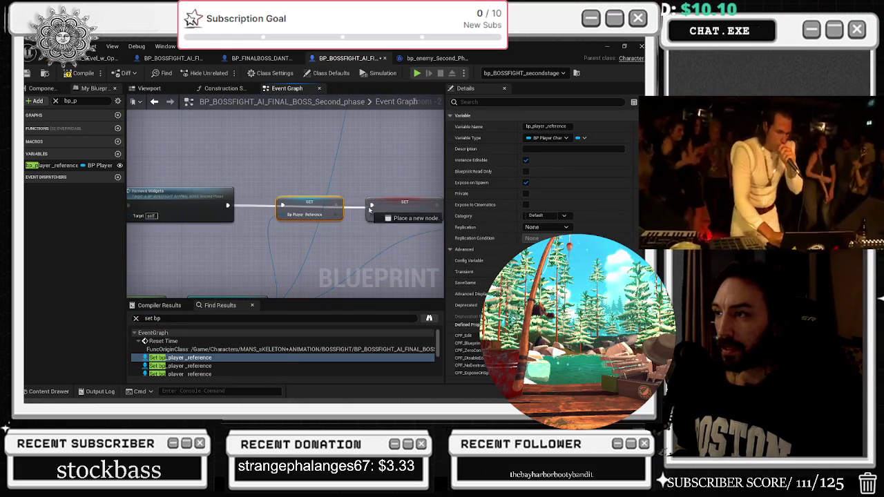
{"action": "left_click_drag", "start_coordinate": [288, 199], "coordinate": [278, 228]}
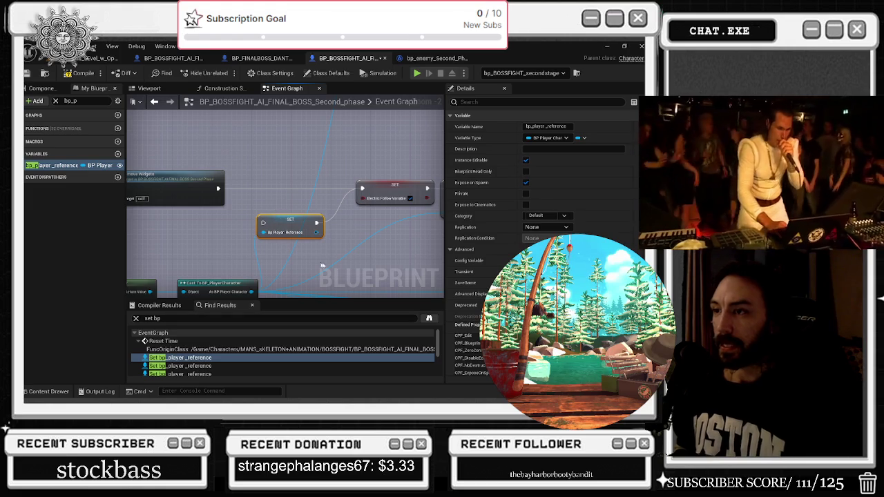
- Wire a player reference getter into the move target, relink Branch True, and delete the second set node
{"action": "double_click", "coordinate": [181, 366]}
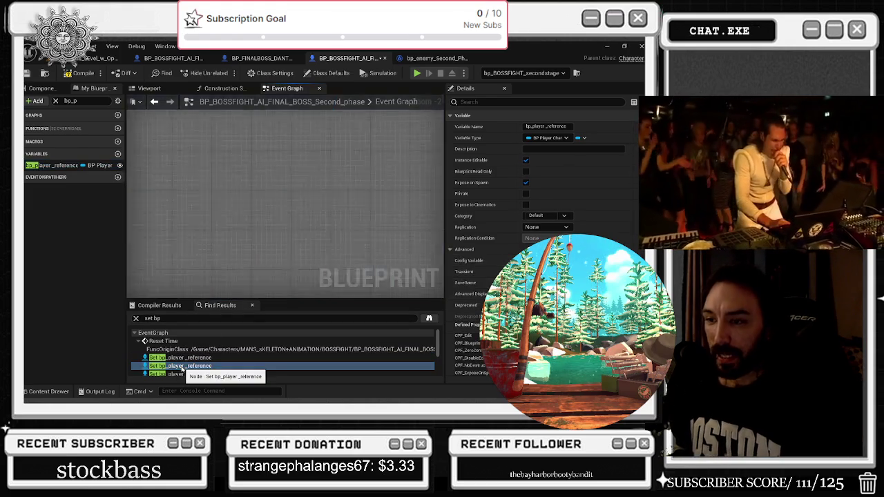
{"action": "mouse_move", "coordinate": [340, 194]}
{"action": "left_mouse_down"}
{"action": "mouse_move", "coordinate": [312, 111]}
{"action": "mouse_move", "coordinate": [385, 129]}
{"action": "left_mouse_up"}
{"action": "left_click", "coordinate": [52, 165]}
{"action": "left_click_drag", "start_coordinate": [51, 165], "coordinate": [324, 195]}
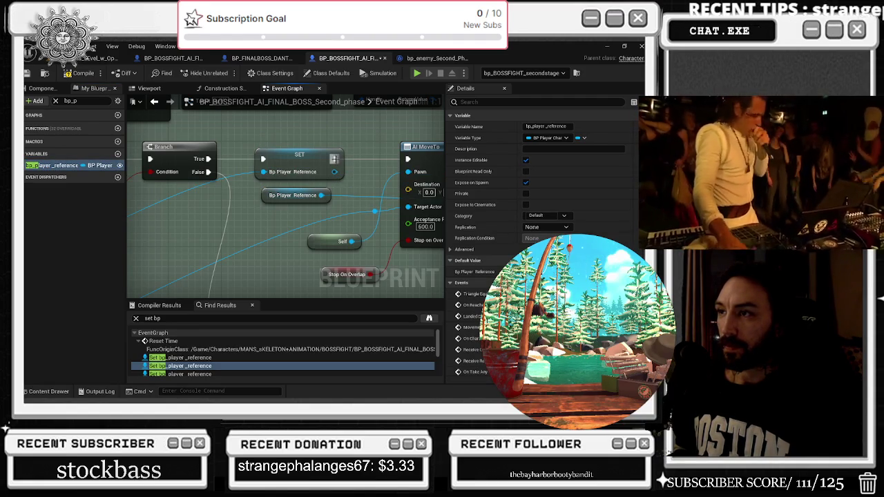
{"action": "left_click_drag", "start_coordinate": [263, 159], "coordinate": [208, 159]}
{"action": "key", "text": "Delete"}
{"action": "scroll", "coordinate": [207, 348], "scroll_direction": "down", "scroll_amount": 1}
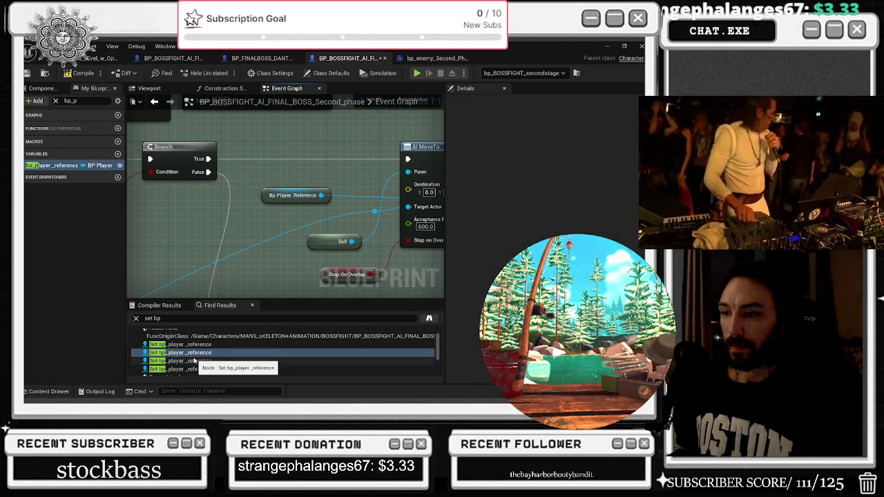
- Route Completed straight to SET IsSeeingPlayer? and delete the redundant player reference set before it
{"action": "left_click", "coordinate": [195, 361]}
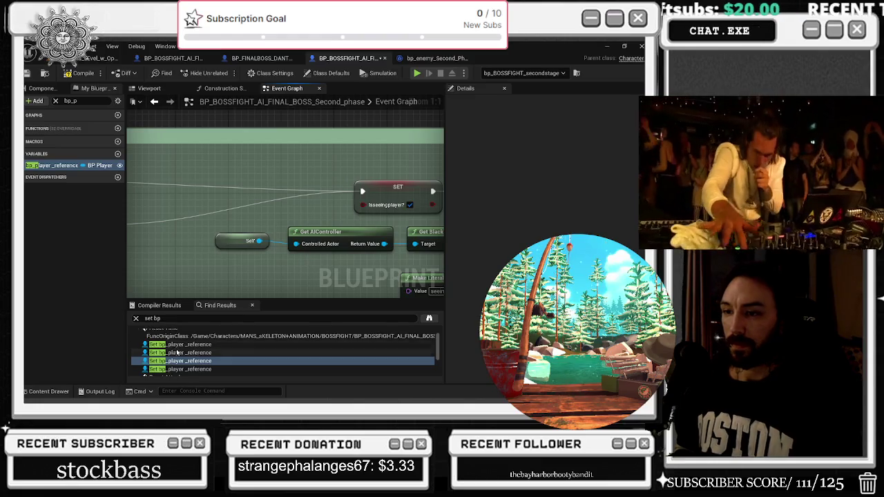
{"action": "scroll", "coordinate": [196, 356], "scroll_direction": "down", "scroll_amount": 1}
{"action": "left_click", "coordinate": [189, 355]}
{"action": "left_click_drag", "start_coordinate": [199, 192], "coordinate": [369, 192]}
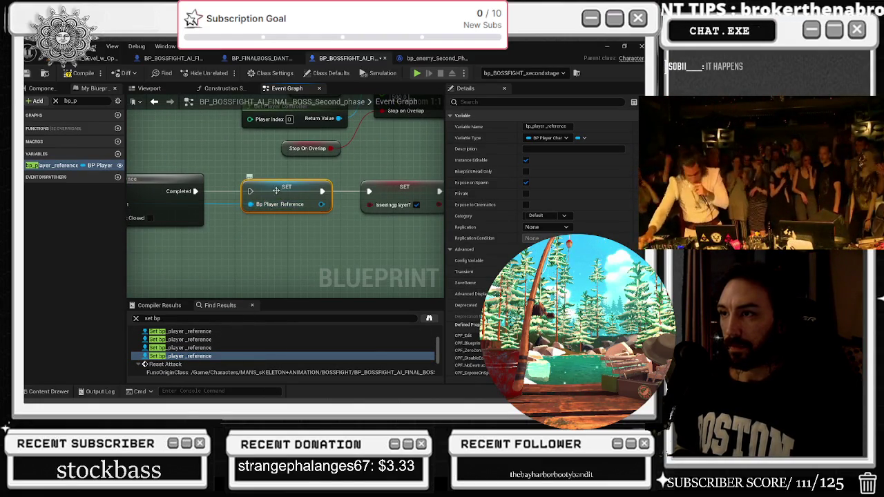
{"action": "left_click_drag", "start_coordinate": [276, 190], "coordinate": [276, 215]}
{"action": "key", "text": "Delete"}
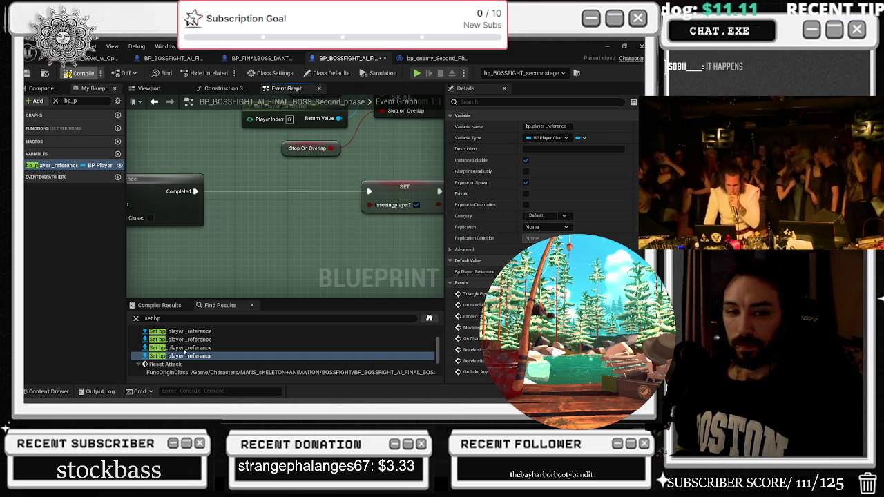
{"action": "scroll", "coordinate": [235, 254], "scroll_direction": "down", "scroll_amount": 12}
- Move an existing player reference getter aside and reach the branch and sequence nodes
{"action": "left_click_drag", "start_coordinate": [299, 225], "coordinate": [245, 239]}
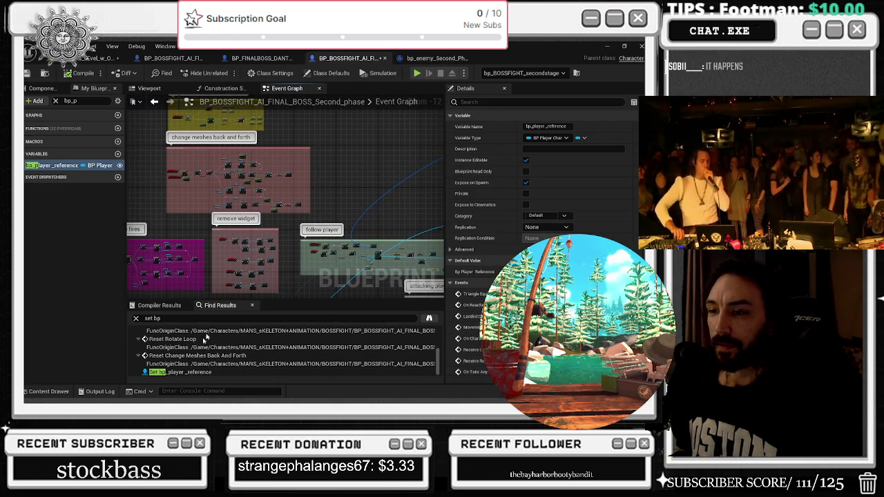
{"action": "left_click_drag", "start_coordinate": [349, 164], "coordinate": [149, 213]}
{"action": "left_click_drag", "start_coordinate": [194, 191], "coordinate": [336, 97]}
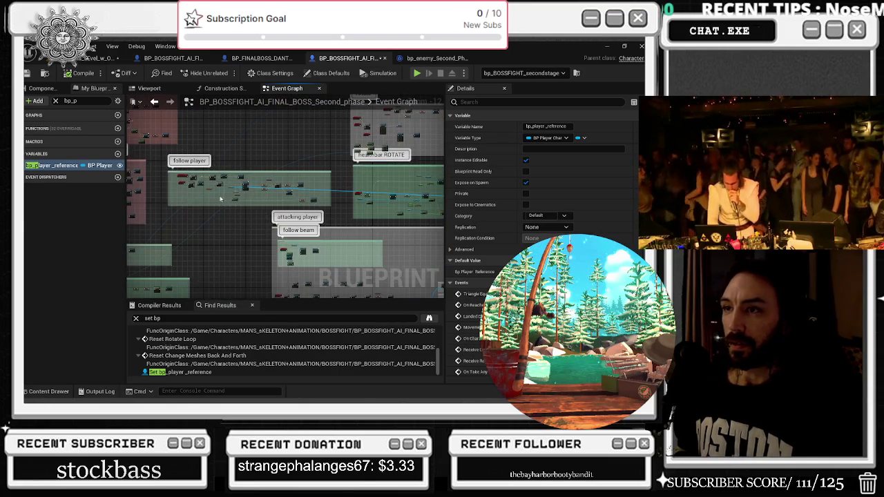
{"action": "scroll", "coordinate": [246, 183], "scroll_direction": "up", "scroll_amount": 8}
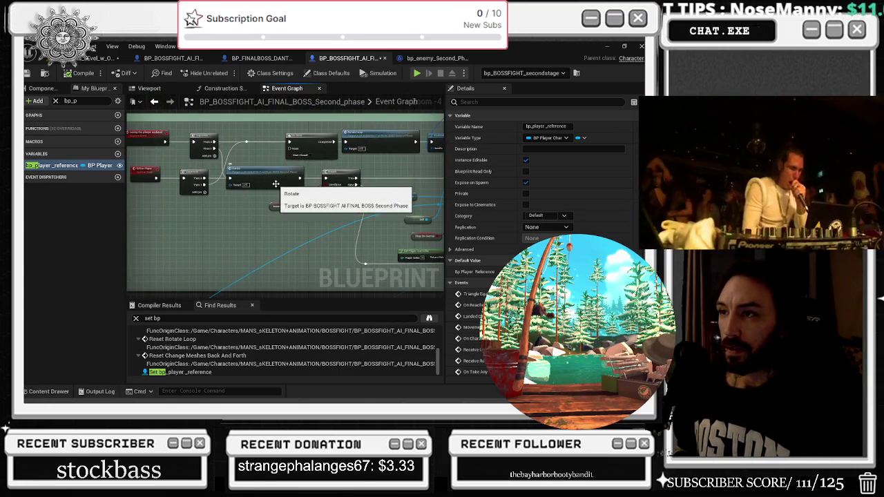
{"action": "scroll", "coordinate": [280, 193], "scroll_direction": "up", "scroll_amount": 1}
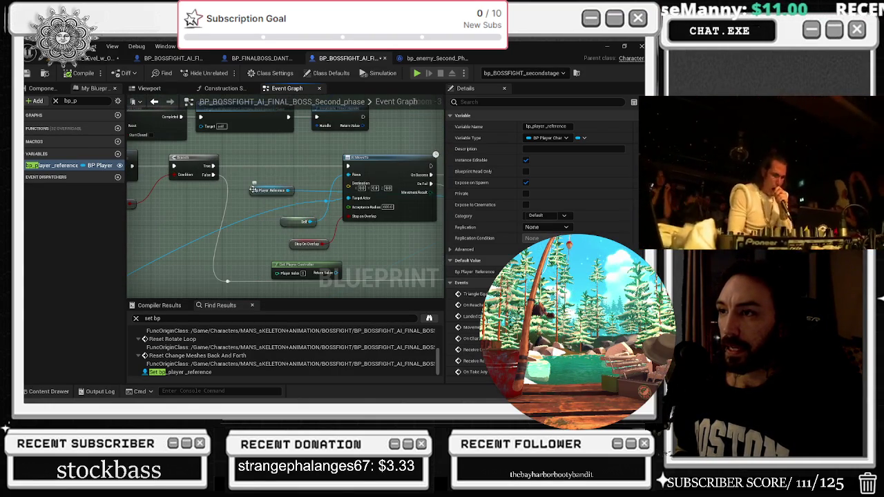
{"action": "left_click_drag", "start_coordinate": [253, 190], "coordinate": [247, 196]}
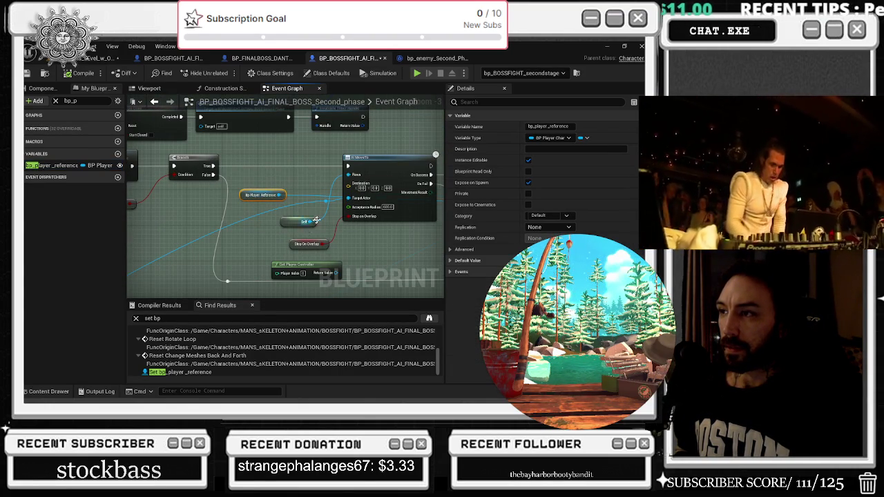
{"action": "mouse_move", "coordinate": [333, 216]}
{"action": "left_mouse_down"}
{"action": "mouse_move", "coordinate": [290, 145]}
{"action": "mouse_move", "coordinate": [304, 227]}
{"action": "mouse_move", "coordinate": [325, 277]}
{"action": "mouse_move", "coordinate": [297, 228]}
{"action": "mouse_move", "coordinate": [304, 235]}
{"action": "mouse_move", "coordinate": [207, 179]}
{"action": "mouse_move", "coordinate": [132, 162]}
{"action": "mouse_move", "coordinate": [290, 228]}
{"action": "mouse_move", "coordinate": [262, 207]}
{"action": "mouse_move", "coordinate": [290, 207]}
{"action": "mouse_move", "coordinate": [129, 299]}
{"action": "left_mouse_up"}
- Place bp_player_reference getters near the branch and beside the AI MoveTo node
{"action": "mouse_move", "coordinate": [52, 165]}
{"action": "left_mouse_down"}
{"action": "mouse_move", "coordinate": [257, 203]}
{"action": "mouse_move", "coordinate": [237, 199]}
{"action": "left_mouse_up"}
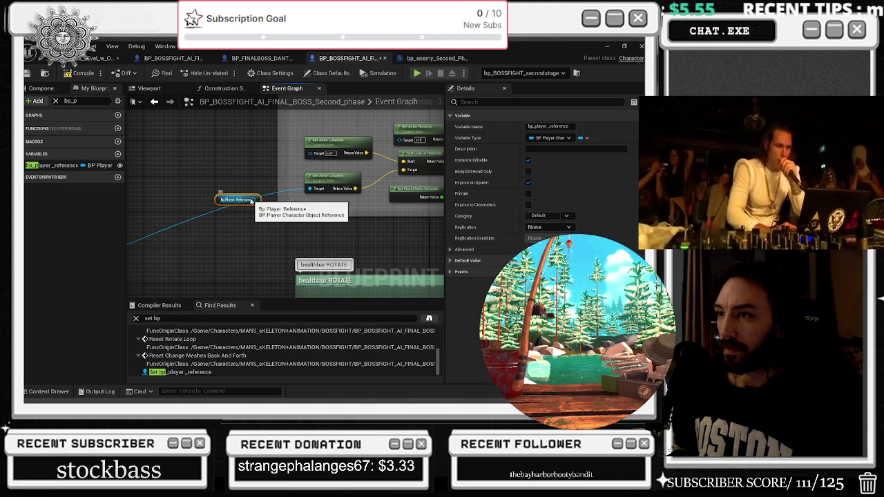
{"action": "scroll", "coordinate": [285, 185], "scroll_direction": "down", "scroll_amount": 3}
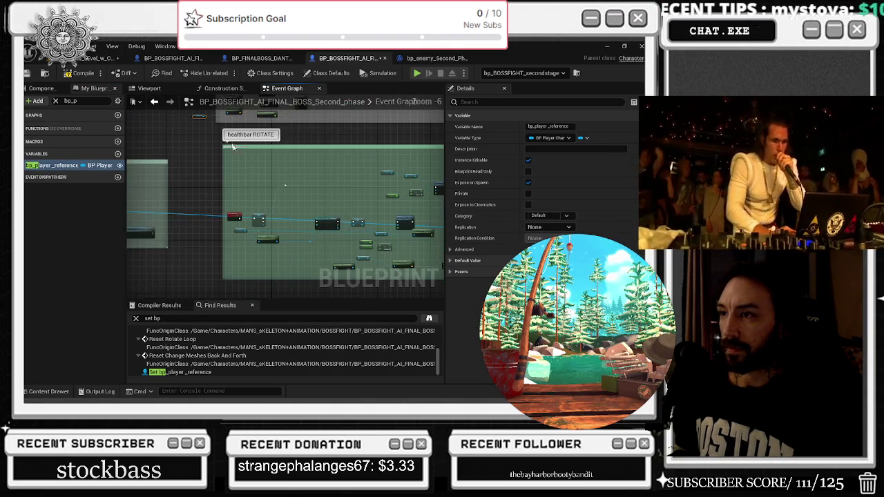
{"action": "scroll", "coordinate": [352, 230], "scroll_direction": "up", "scroll_amount": 3}
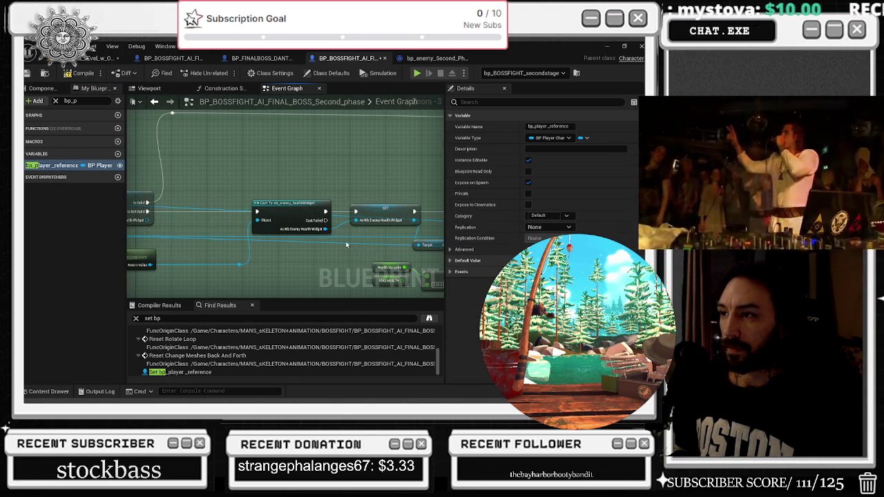
{"action": "scroll", "coordinate": [349, 244], "scroll_direction": "down", "scroll_amount": 2}
{"action": "left_click_drag", "start_coordinate": [211, 222], "coordinate": [145, 172]}
{"action": "scroll", "coordinate": [390, 185], "scroll_direction": "up", "scroll_amount": 4}
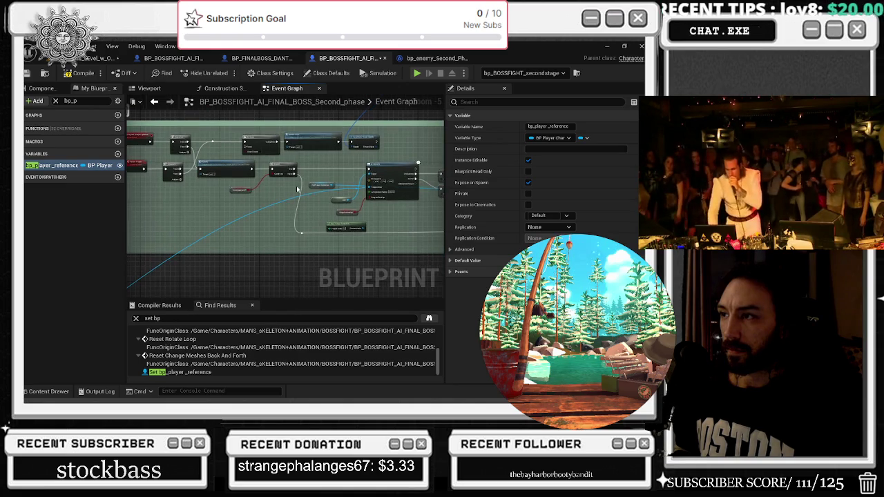
{"action": "left_click_drag", "start_coordinate": [48, 168], "coordinate": [233, 166]}
- Review the health bar percent, Begin Play, rotate and follow player groups
{"action": "scroll", "coordinate": [345, 203], "scroll_direction": "up", "scroll_amount": 1}
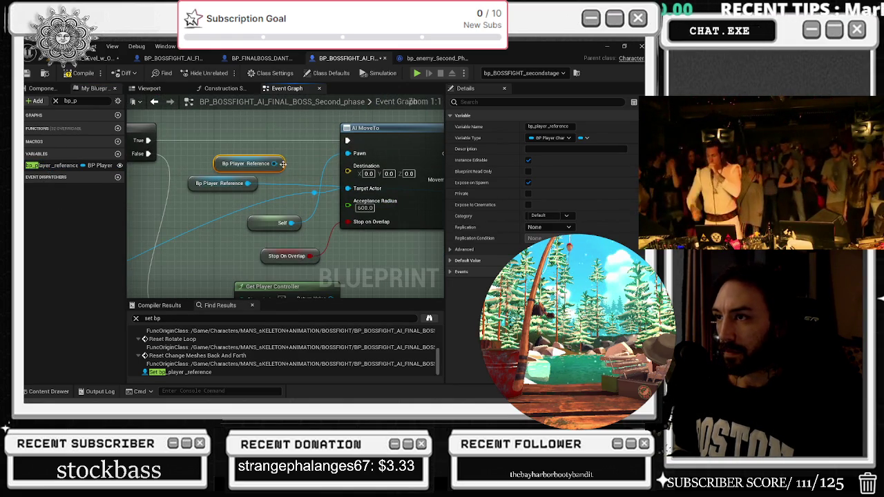
{"action": "scroll", "coordinate": [352, 205], "scroll_direction": "down", "scroll_amount": 5}
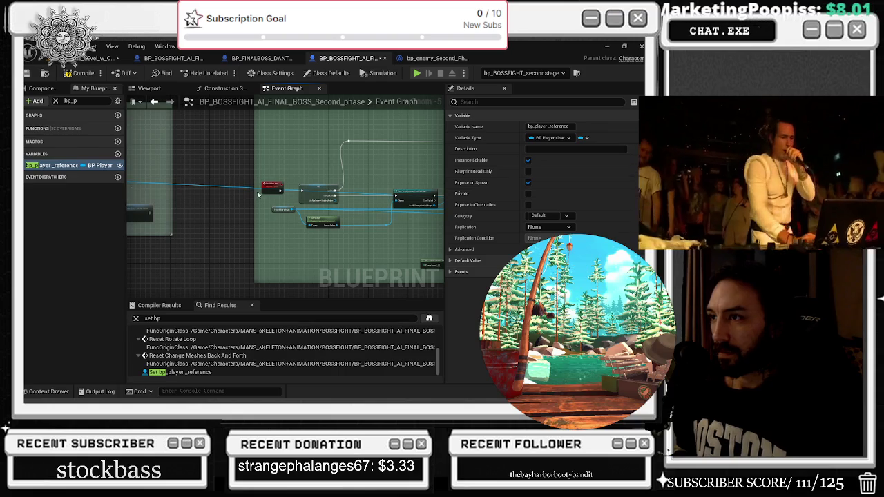
{"action": "scroll", "coordinate": [295, 185], "scroll_direction": "up", "scroll_amount": 3}
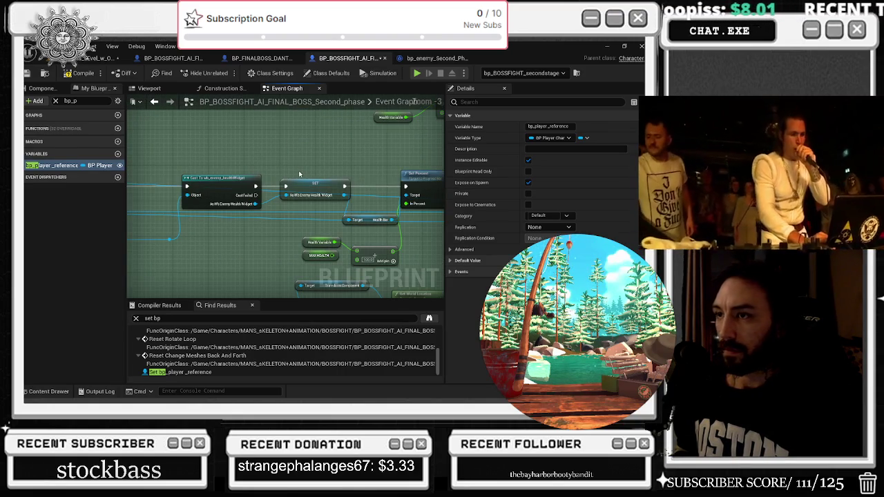
{"action": "mouse_move", "coordinate": [337, 153]}
{"action": "left_mouse_down"}
{"action": "mouse_move", "coordinate": [233, 156]}
{"action": "mouse_move", "coordinate": [290, 227]}
{"action": "mouse_move", "coordinate": [326, 185]}
{"action": "mouse_move", "coordinate": [285, 179]}
{"action": "left_mouse_up"}
{"action": "scroll", "coordinate": [285, 178], "scroll_direction": "down", "scroll_amount": 9}
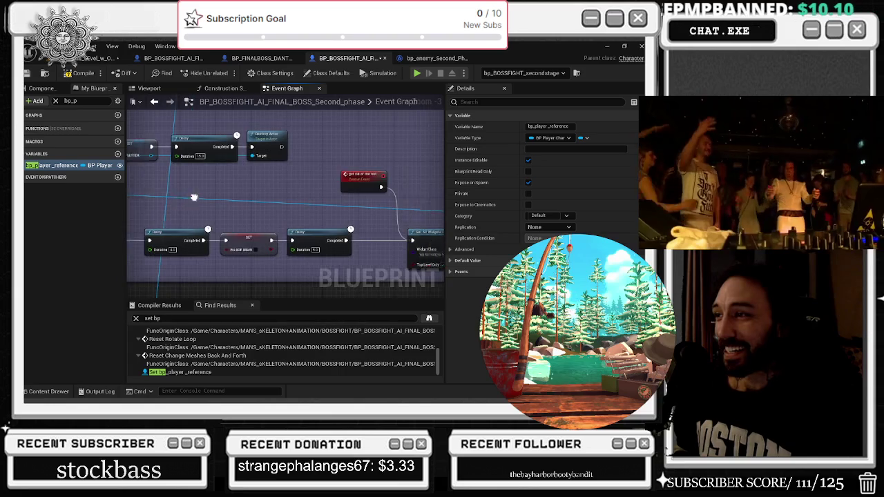
{"action": "left_click_drag", "start_coordinate": [165, 169], "coordinate": [418, 273]}
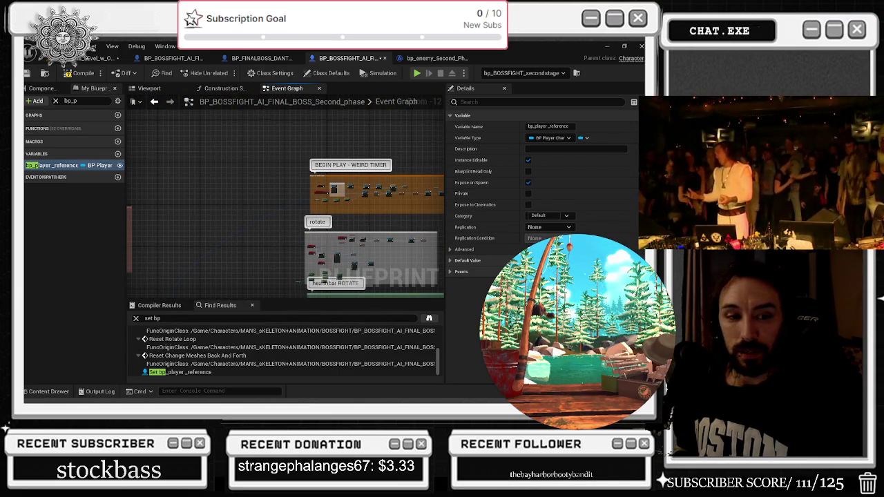
{"action": "left_click_drag", "start_coordinate": [329, 268], "coordinate": [325, 160]}
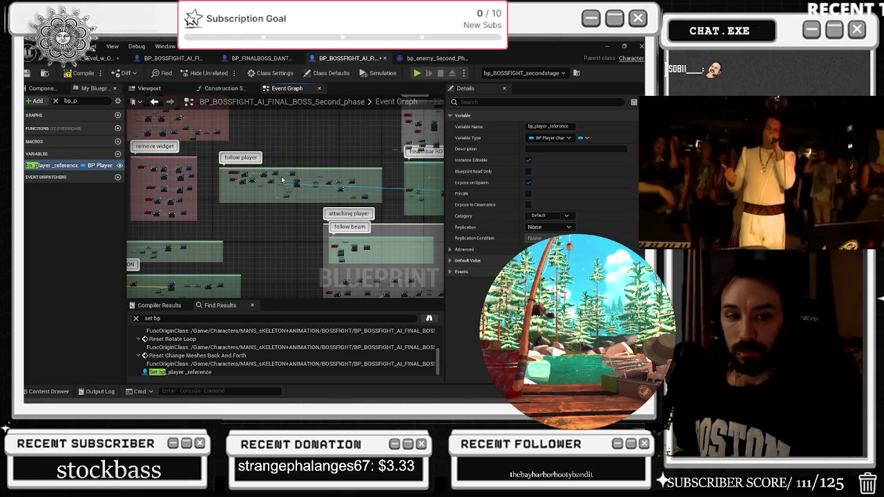
{"action": "scroll", "coordinate": [282, 180], "scroll_direction": "up", "scroll_amount": 5}
{"action": "left_click_drag", "start_coordinate": [257, 211], "coordinate": [250, 232]}
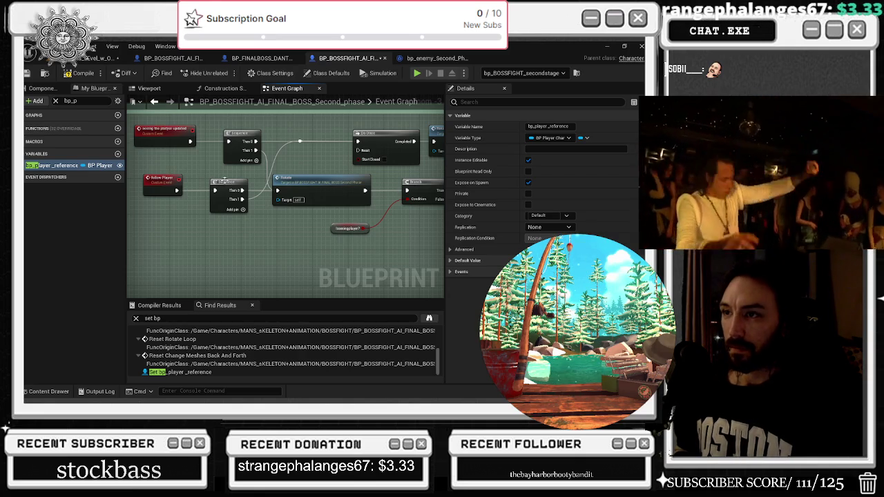
{"action": "left_click", "coordinate": [307, 182]}
{"action": "left_click_drag", "start_coordinate": [307, 182], "coordinate": [269, 184]}
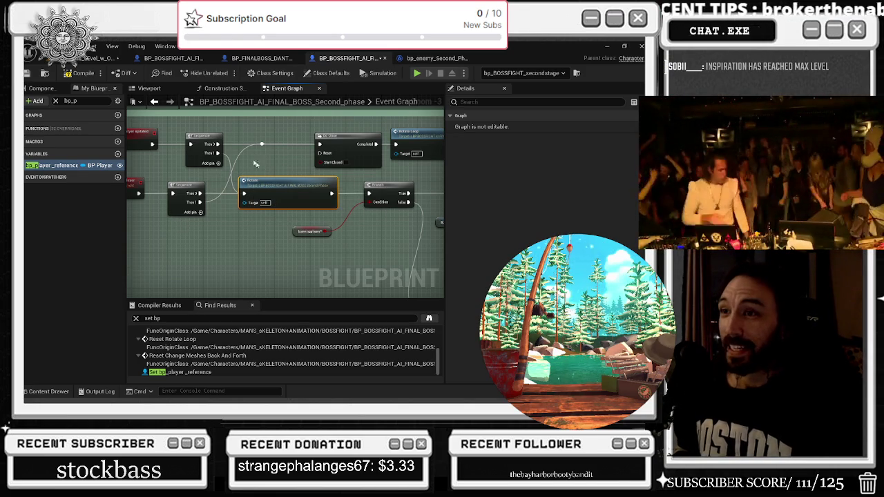
{"action": "left_click", "coordinate": [200, 137]}
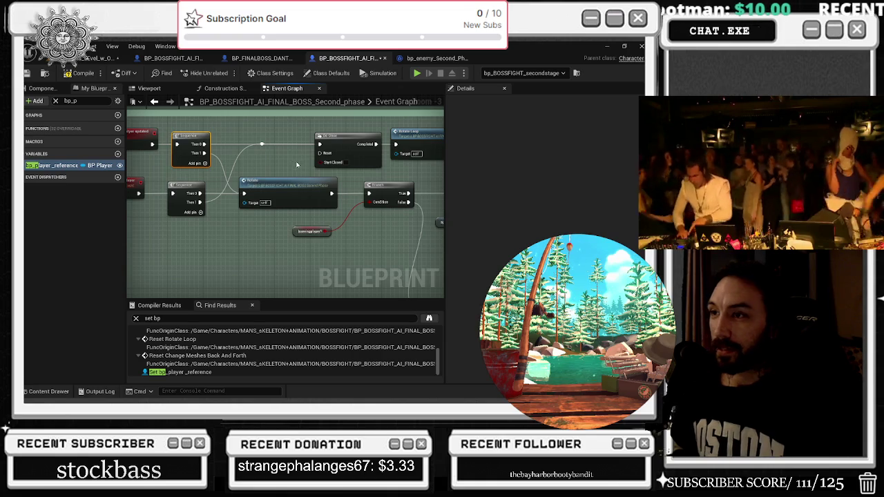
{"action": "left_click_drag", "start_coordinate": [297, 164], "coordinate": [145, 170]}
{"action": "mouse_move", "coordinate": [287, 172]}
{"action": "left_mouse_down"}
{"action": "mouse_move", "coordinate": [180, 188]}
{"action": "mouse_move", "coordinate": [190, 166]}
{"action": "left_mouse_up"}
{"action": "left_click_drag", "start_coordinate": [376, 215], "coordinate": [252, 216]}
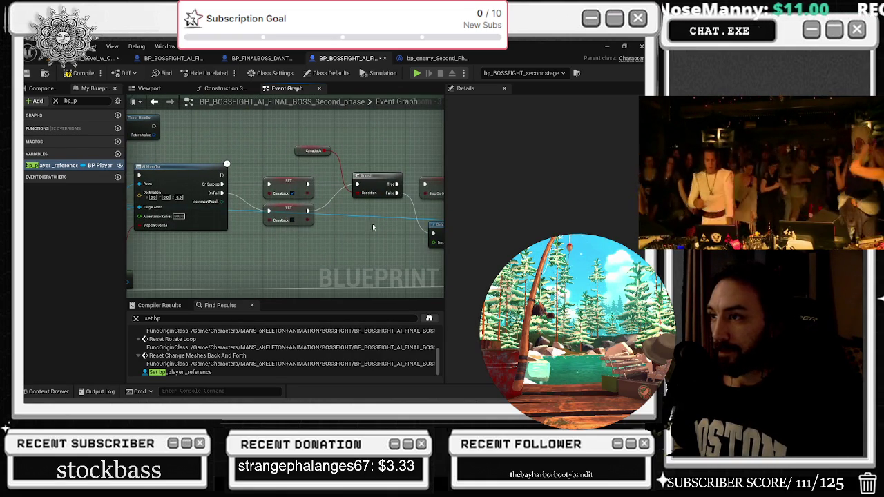
- Jump to ATTACK PLAYER and select the Sequence, NOT, ISATTACKING and Branch nodes
{"action": "left_click_drag", "start_coordinate": [383, 223], "coordinate": [283, 222]}
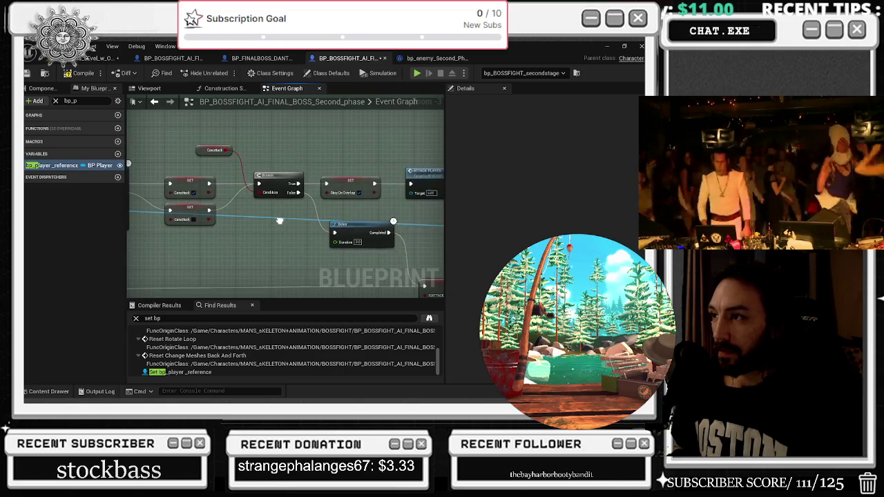
{"action": "left_click", "coordinate": [340, 232]}
{"action": "mouse_move", "coordinate": [341, 232]}
{"action": "left_mouse_down"}
{"action": "mouse_move", "coordinate": [283, 221]}
{"action": "mouse_move", "coordinate": [205, 178]}
{"action": "left_mouse_up"}
{"action": "double_click", "coordinate": [253, 143]}
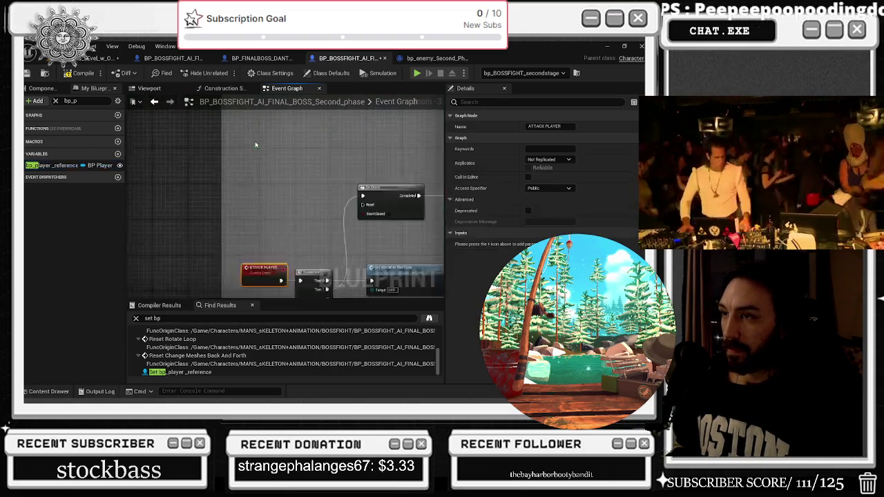
{"action": "mouse_move", "coordinate": [206, 141]}
{"action": "left_mouse_down"}
{"action": "mouse_move", "coordinate": [170, 188]}
{"action": "mouse_move", "coordinate": [132, 280]}
{"action": "mouse_move", "coordinate": [202, 129]}
{"action": "mouse_move", "coordinate": [350, 142]}
{"action": "mouse_move", "coordinate": [241, 123]}
{"action": "left_mouse_up"}
{"action": "left_click", "coordinate": [323, 210]}
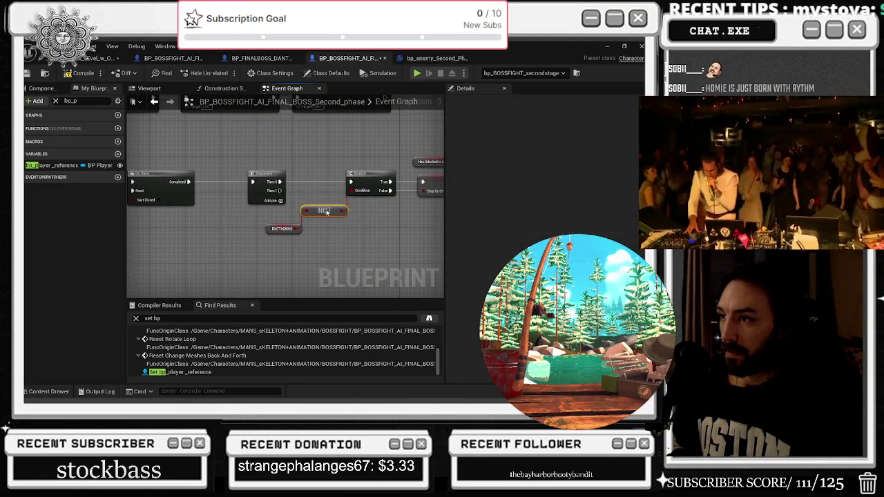
{"action": "mouse_move", "coordinate": [250, 164]}
{"action": "left_mouse_down"}
{"action": "mouse_move", "coordinate": [336, 238]}
{"action": "mouse_move", "coordinate": [406, 246]}
{"action": "mouse_move", "coordinate": [281, 233]}
{"action": "left_mouse_up"}
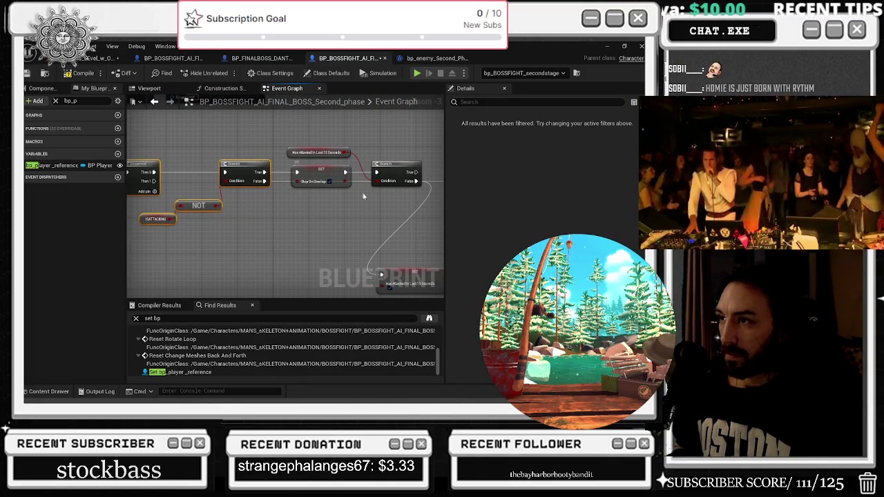
- Move the Has Attacked In Last 10 Seconds SET node up beside the Branch
{"action": "left_click_drag", "start_coordinate": [368, 214], "coordinate": [147, 213]}
{"action": "left_click", "coordinate": [223, 256]}
{"action": "left_click_drag", "start_coordinate": [223, 256], "coordinate": [274, 247]}
{"action": "left_click_drag", "start_coordinate": [256, 205], "coordinate": [346, 222]}
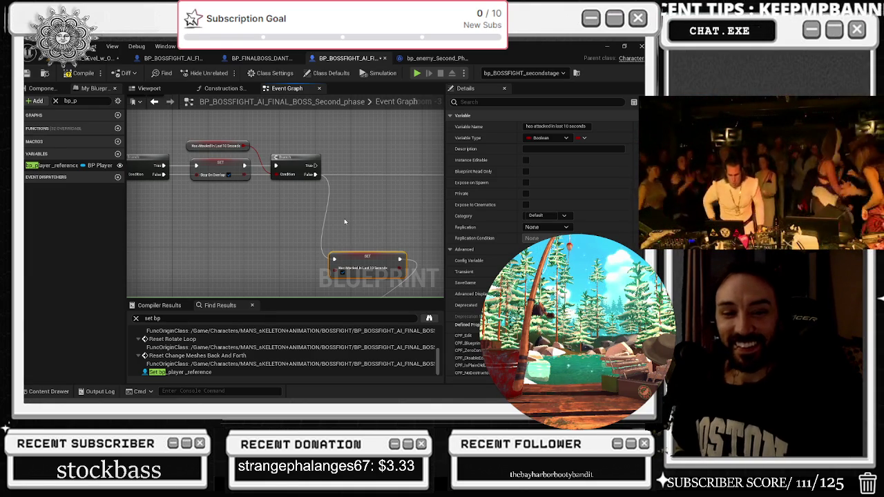
- Select the ATTACK PLAYER event and Sequence, then view the reset attack nodes
{"action": "scroll", "coordinate": [322, 225], "scroll_direction": "down", "scroll_amount": 5}
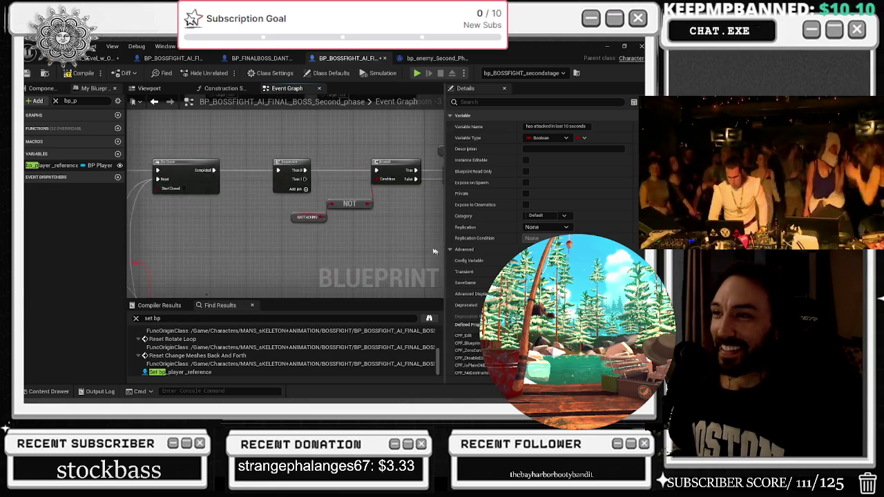
{"action": "scroll", "coordinate": [160, 168], "scroll_direction": "up", "scroll_amount": 5}
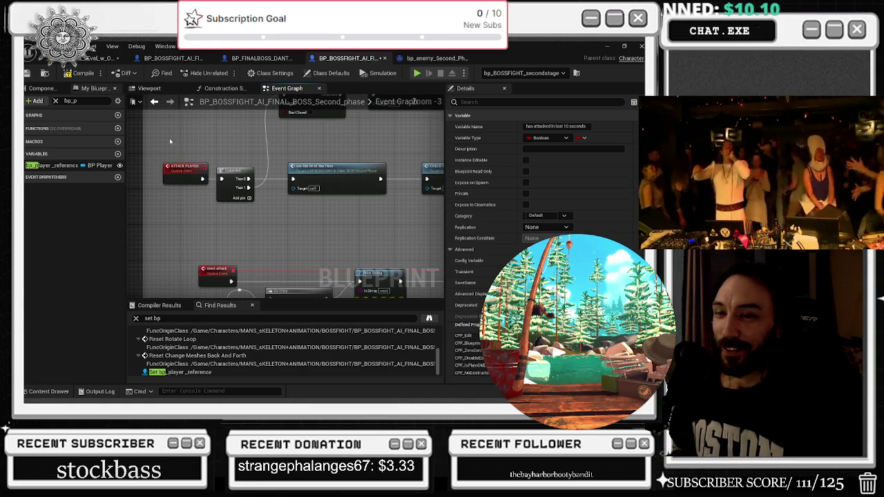
{"action": "left_click_drag", "start_coordinate": [173, 145], "coordinate": [247, 200]}
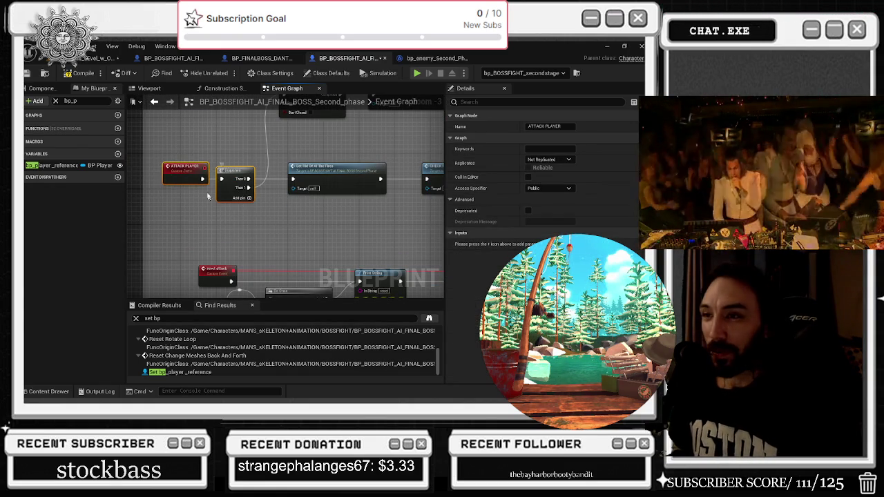
{"action": "scroll", "coordinate": [189, 145], "scroll_direction": "down", "scroll_amount": 1}
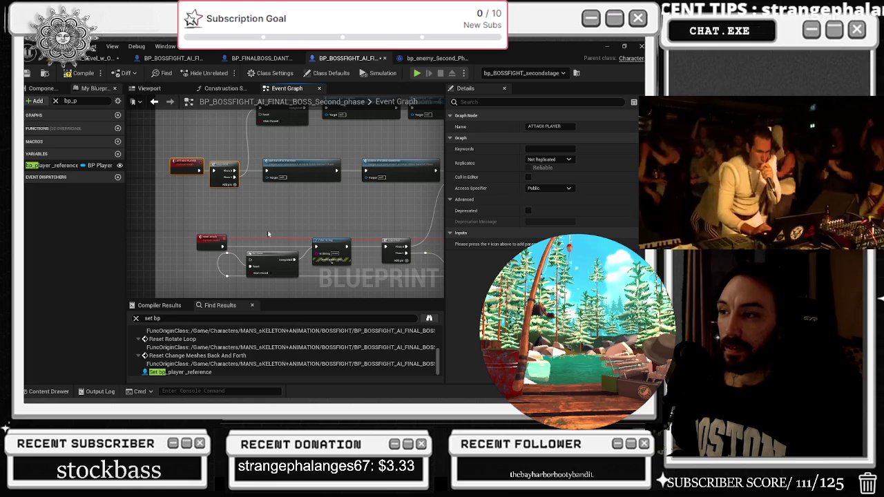
{"action": "mouse_move", "coordinate": [272, 226]}
{"action": "left_mouse_down"}
{"action": "mouse_move", "coordinate": [235, 259]}
{"action": "mouse_move", "coordinate": [198, 274]}
{"action": "mouse_move", "coordinate": [194, 261]}
{"action": "left_mouse_up"}
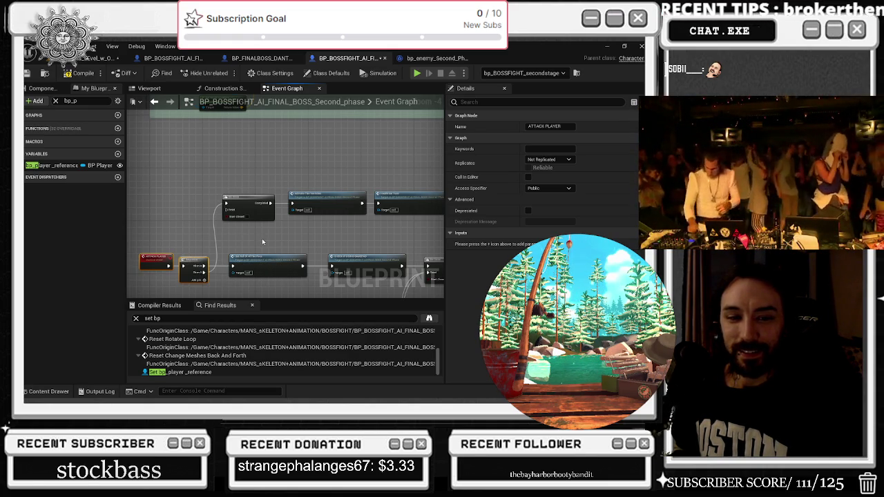
{"action": "scroll", "coordinate": [261, 238], "scroll_direction": "down", "scroll_amount": 6}
{"action": "scroll", "coordinate": [174, 207], "scroll_direction": "up", "scroll_amount": 5}
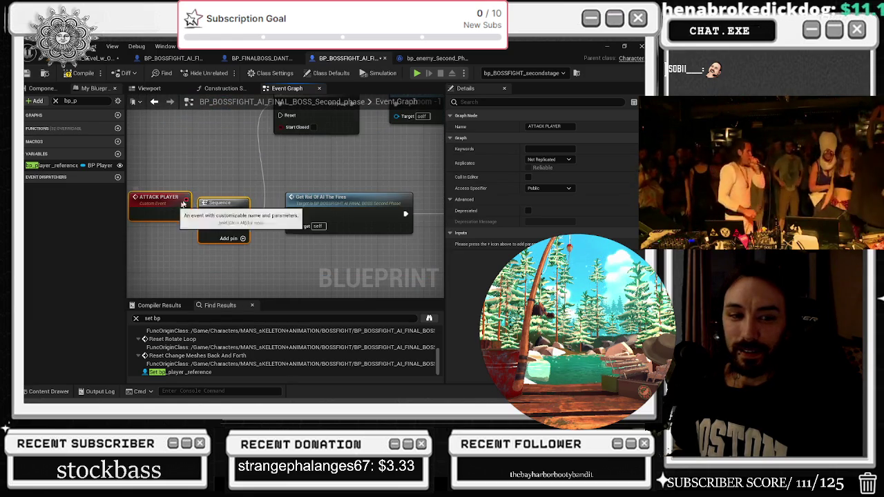
{"action": "left_click", "coordinate": [220, 205]}
{"action": "scroll", "coordinate": [251, 195], "scroll_direction": "down", "scroll_amount": 2}
{"action": "mouse_move", "coordinate": [252, 194]}
{"action": "left_mouse_down"}
{"action": "mouse_move", "coordinate": [242, 221]}
{"action": "mouse_move", "coordinate": [266, 238]}
{"action": "left_mouse_up"}
{"action": "left_click_drag", "start_coordinate": [301, 140], "coordinate": [268, 175]}
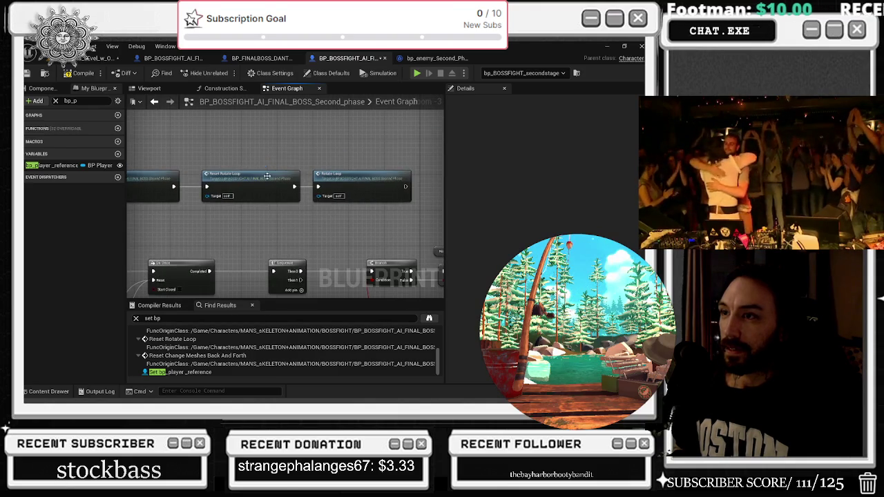
{"action": "double_click", "coordinate": [268, 175]}
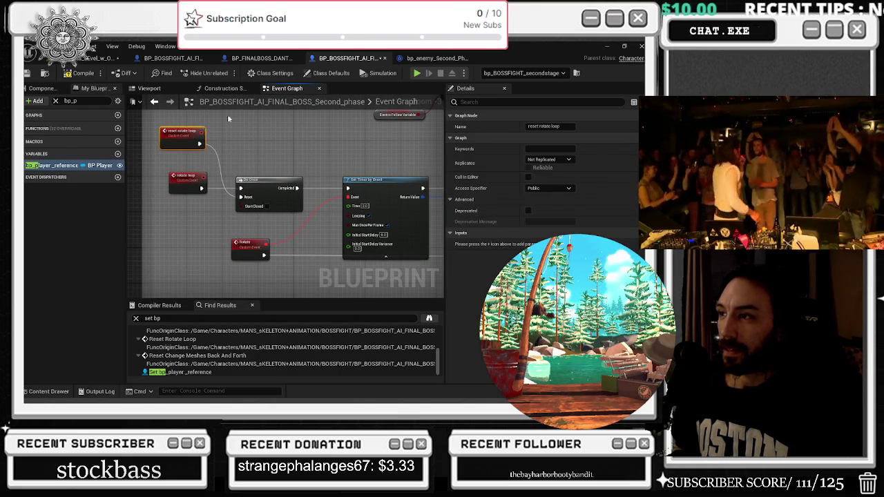
{"action": "mouse_move", "coordinate": [247, 136]}
{"action": "left_mouse_down"}
{"action": "mouse_move", "coordinate": [212, 134]}
{"action": "mouse_move", "coordinate": [293, 153]}
{"action": "left_mouse_up"}
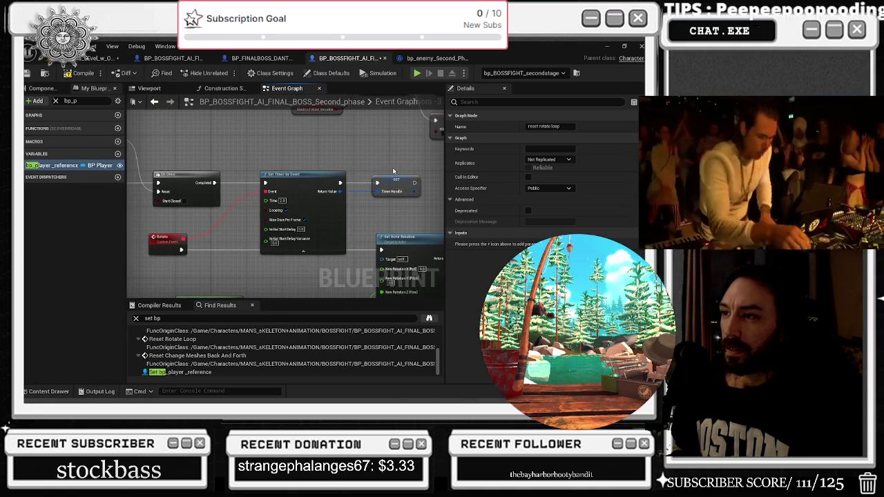
{"action": "left_click_drag", "start_coordinate": [345, 185], "coordinate": [428, 199]}
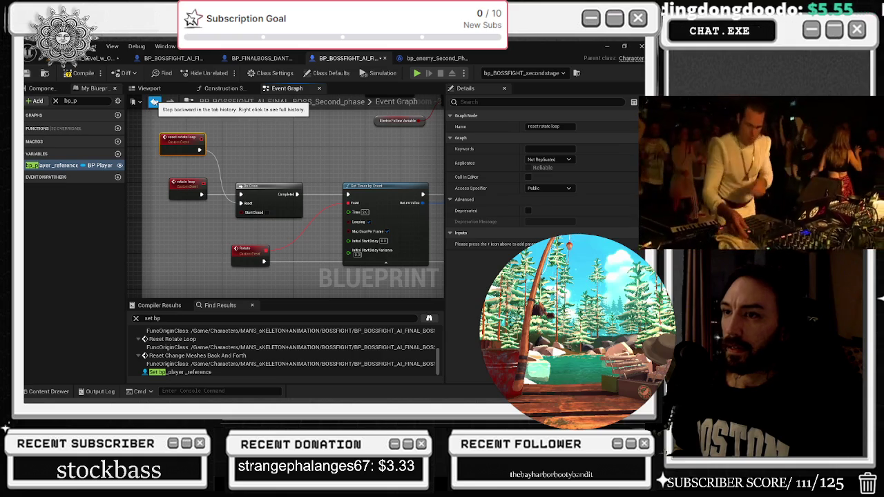
{"action": "left_click", "coordinate": [154, 101]}
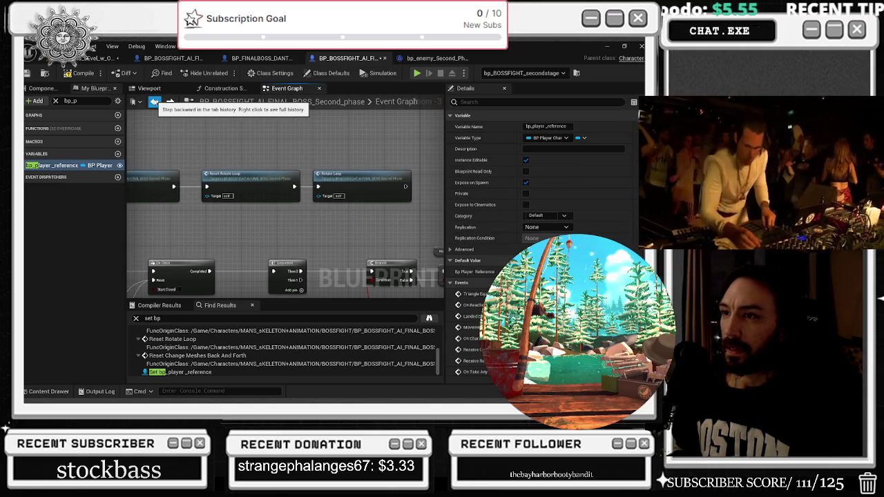
{"action": "left_click", "coordinate": [154, 101]}
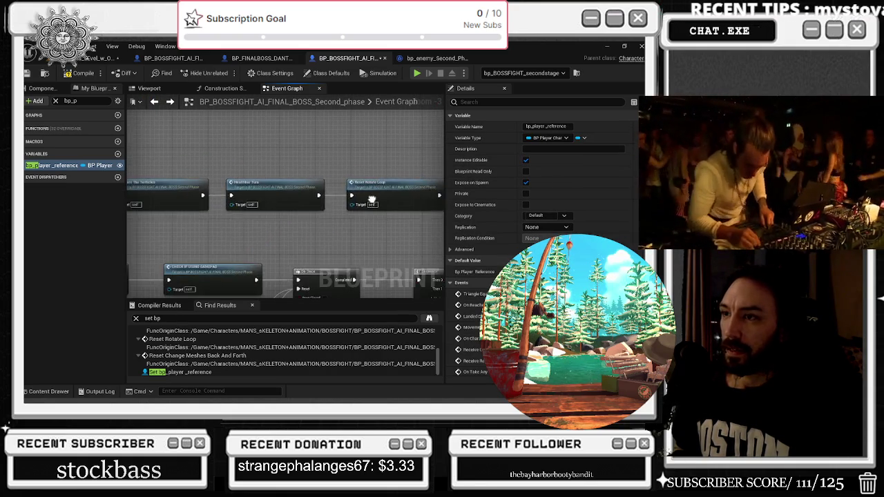
{"action": "left_click", "coordinate": [155, 102]}
{"action": "left_click", "coordinate": [155, 102]}
{"action": "key", "text": "alt+Left"}
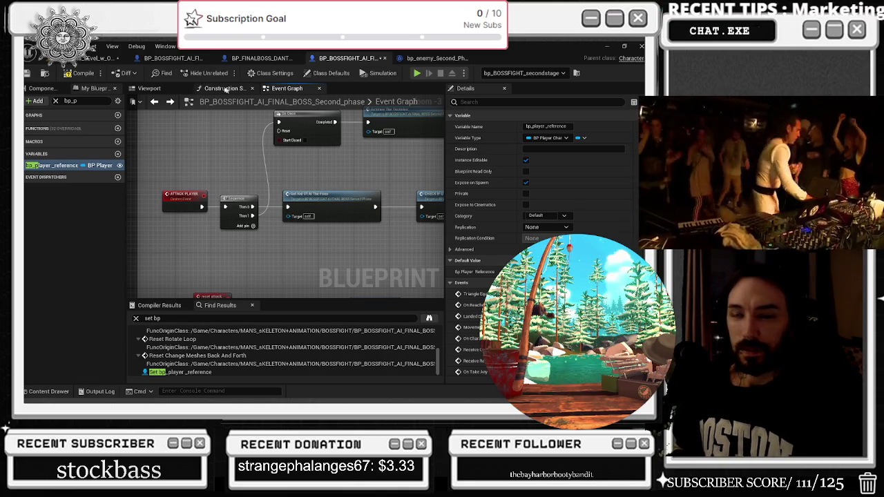
- Inspect the rotate loop event with its Set Timer by Event and Set Actor Rotation nodes
{"action": "scroll", "coordinate": [229, 222], "scroll_direction": "down", "scroll_amount": 2}
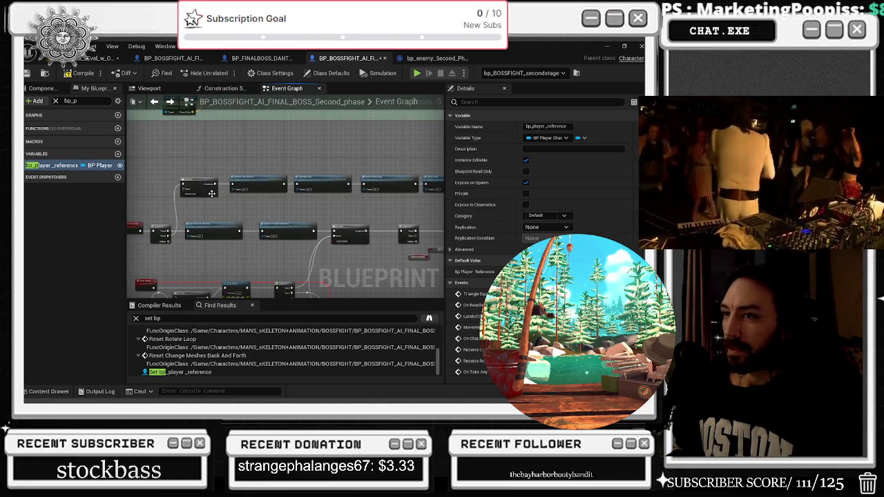
{"action": "scroll", "coordinate": [253, 168], "scroll_direction": "up", "scroll_amount": 2}
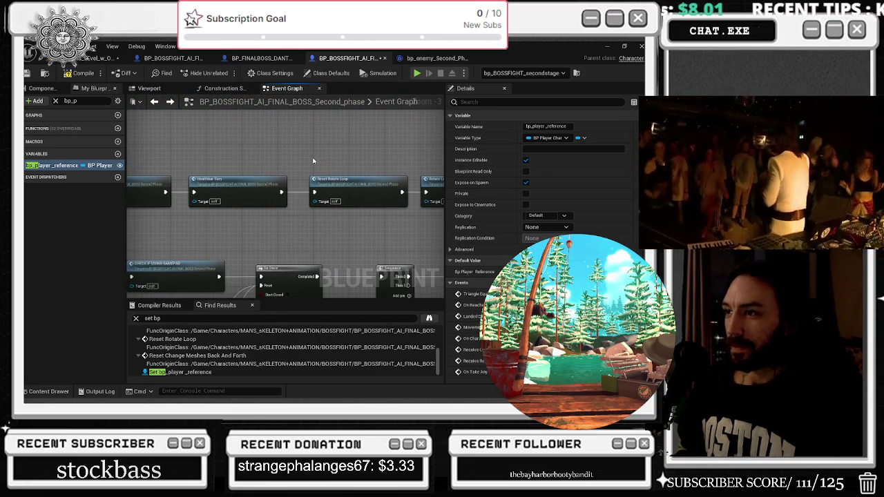
{"action": "scroll", "coordinate": [313, 161], "scroll_direction": "down", "scroll_amount": 1}
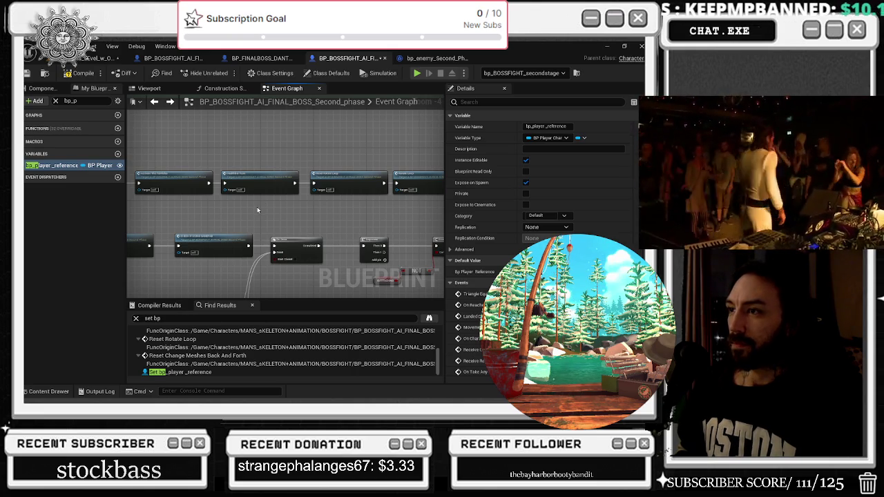
{"action": "left_click_drag", "start_coordinate": [258, 210], "coordinate": [408, 167]}
{"action": "left_click_drag", "start_coordinate": [334, 175], "coordinate": [225, 200]}
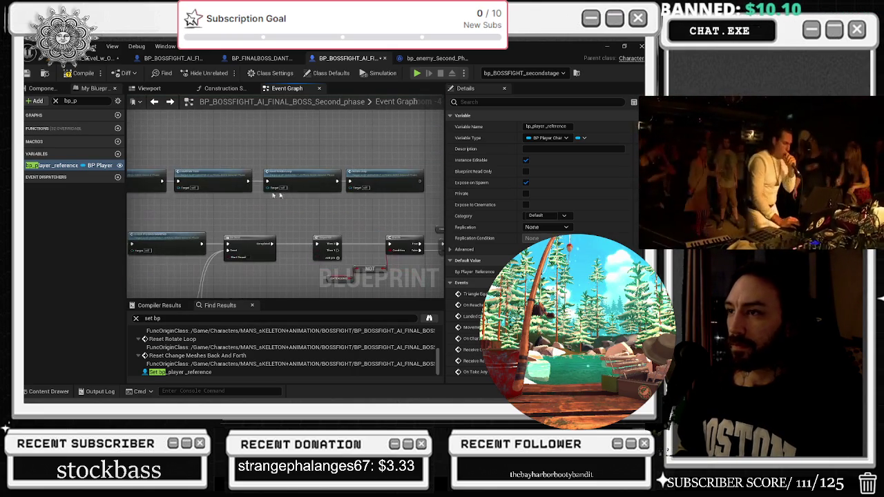
{"action": "double_click", "coordinate": [355, 182]}
{"action": "scroll", "coordinate": [283, 173], "scroll_direction": "up", "scroll_amount": 1}
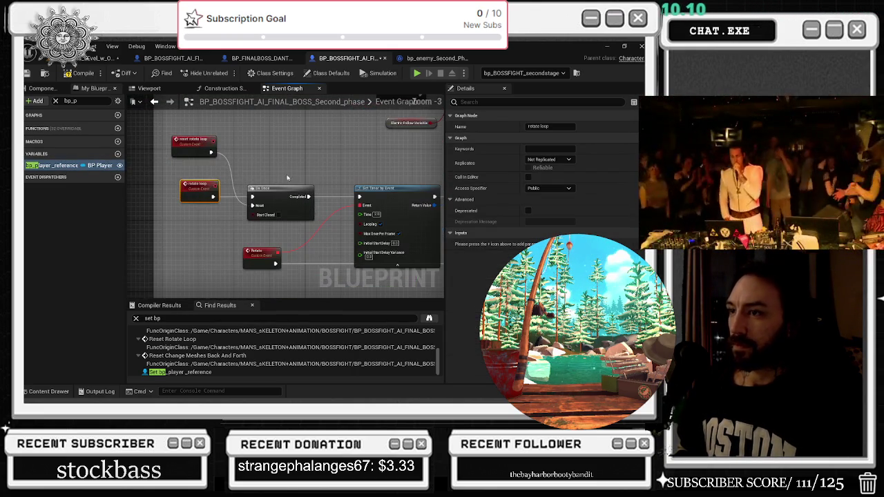
{"action": "left_click_drag", "start_coordinate": [285, 169], "coordinate": [254, 156]}
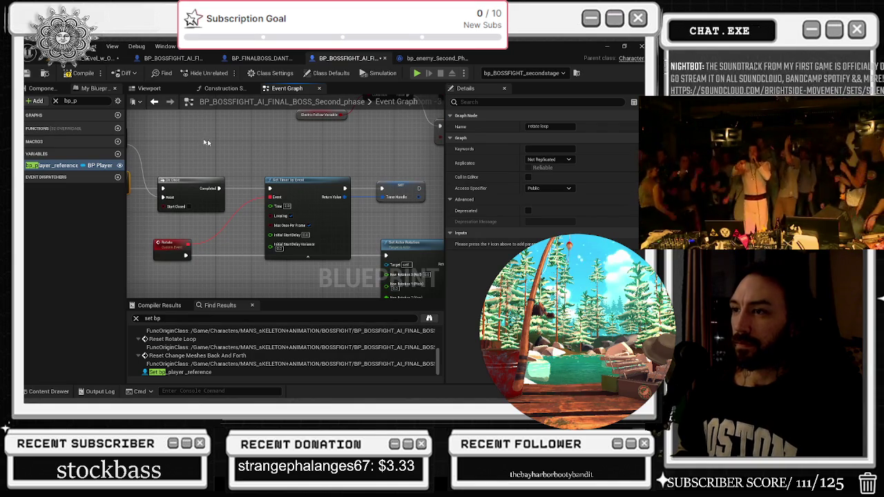
- Return to the attack chain and centre the Do Once, Sequence, Branch and NOT nodes
{"action": "left_click", "coordinate": [154, 101]}
{"action": "left_click", "coordinate": [154, 102]}
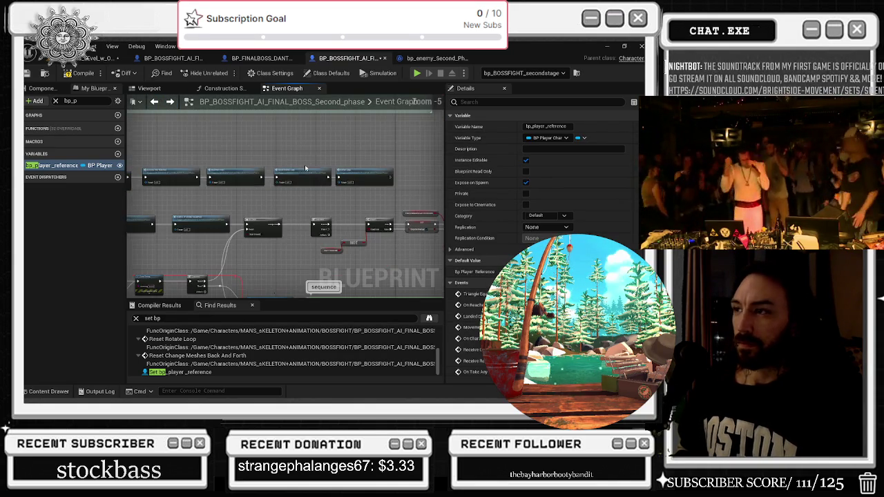
{"action": "left_click_drag", "start_coordinate": [325, 195], "coordinate": [357, 185]}
{"action": "scroll", "coordinate": [221, 187], "scroll_direction": "up", "scroll_amount": 1}
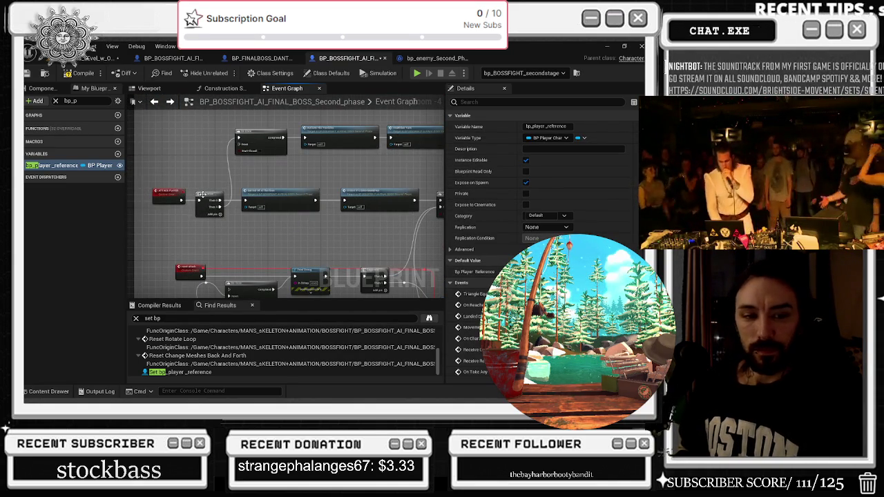
{"action": "left_click_drag", "start_coordinate": [202, 194], "coordinate": [90, 180]}
{"action": "scroll", "coordinate": [217, 181], "scroll_direction": "up", "scroll_amount": 1}
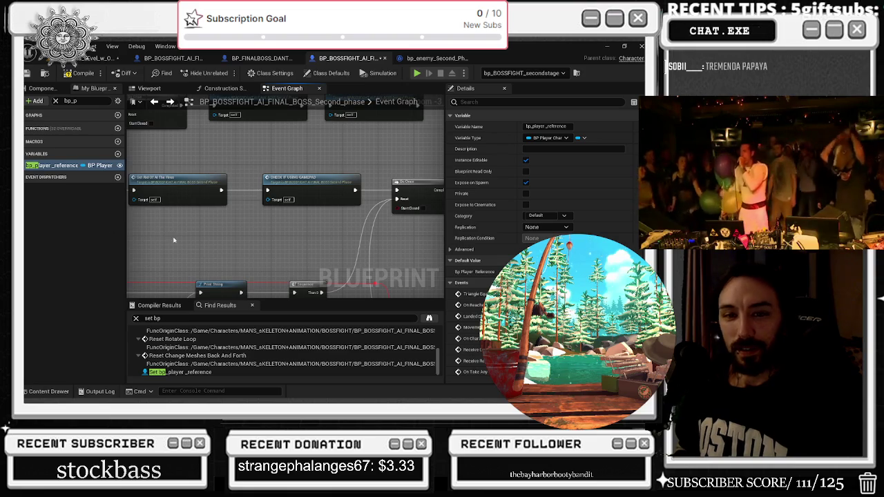
{"action": "left_click_drag", "start_coordinate": [168, 237], "coordinate": [198, 241]}
{"action": "mouse_move", "coordinate": [297, 207]}
{"action": "left_mouse_down"}
{"action": "mouse_move", "coordinate": [181, 203]}
{"action": "mouse_move", "coordinate": [317, 204]}
{"action": "mouse_move", "coordinate": [252, 204]}
{"action": "left_mouse_up"}
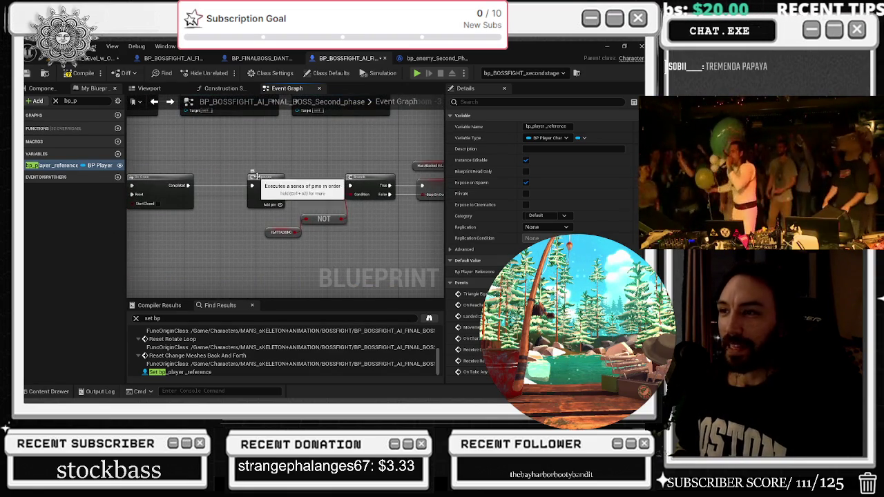
- Select the Sequence, NOT and ISATTACKING nodes, view the Has Attacked SET, and show Components
{"action": "left_click", "coordinate": [253, 186]}
{"action": "left_click_drag", "start_coordinate": [355, 183], "coordinate": [241, 183]}
{"action": "left_click_drag", "start_coordinate": [173, 214], "coordinate": [232, 266]}
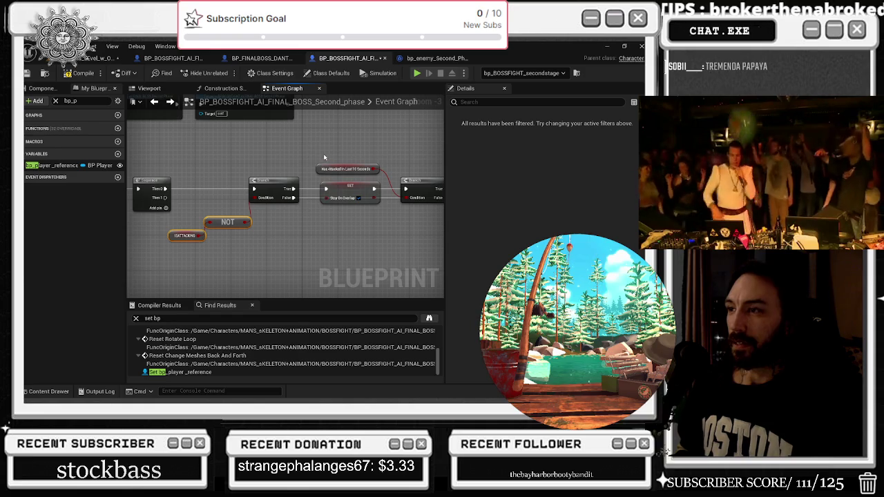
{"action": "left_click_drag", "start_coordinate": [299, 147], "coordinate": [229, 153]}
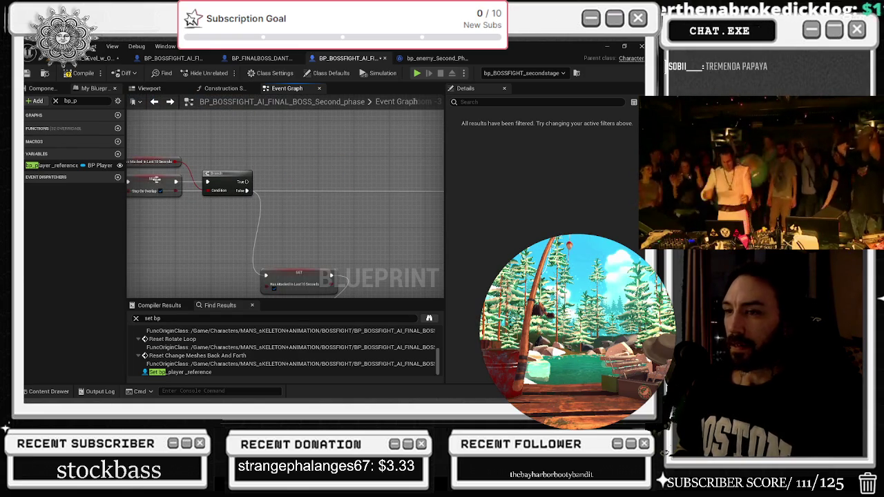
{"action": "left_click", "coordinate": [43, 87]}
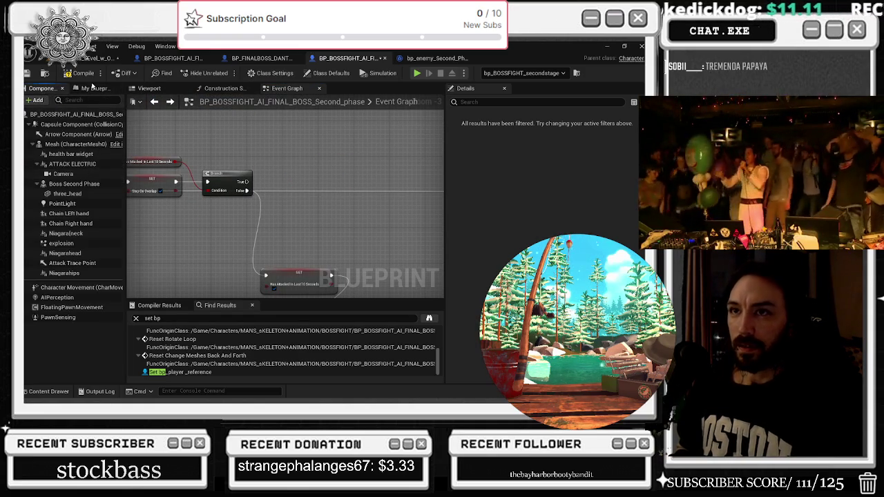
- Filter the blueprint members by 'atta' and list all canattack references by name
{"action": "left_click", "coordinate": [92, 88]}
{"action": "left_click", "coordinate": [55, 101]}
{"action": "type", "text": "atta"}
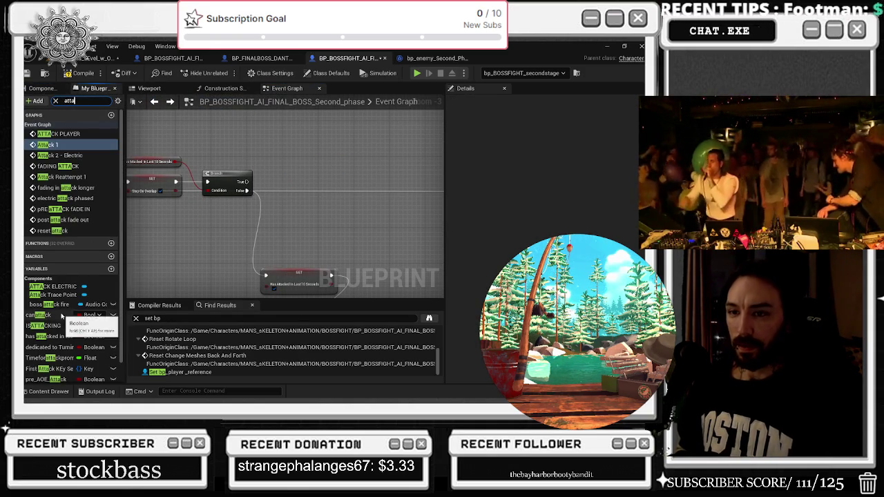
{"action": "right_click", "coordinate": [55, 316]}
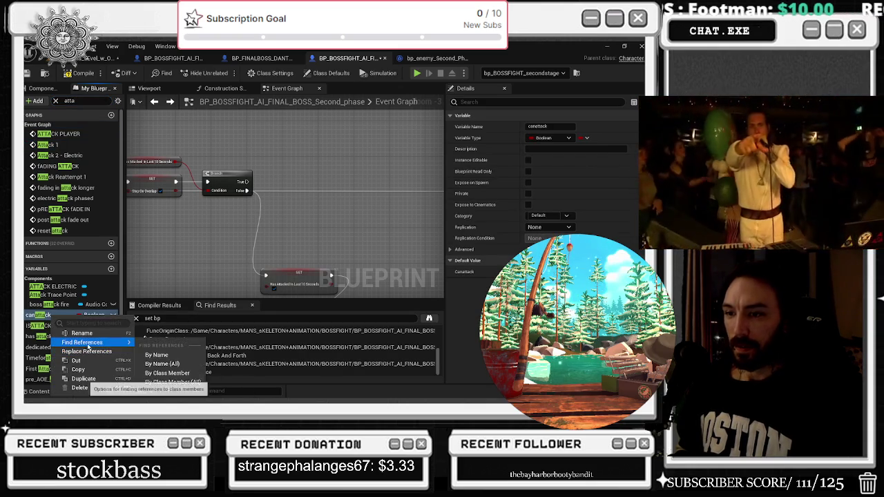
{"action": "mouse_move", "coordinate": [129, 344]}
{"action": "left_click", "coordinate": [157, 354]}
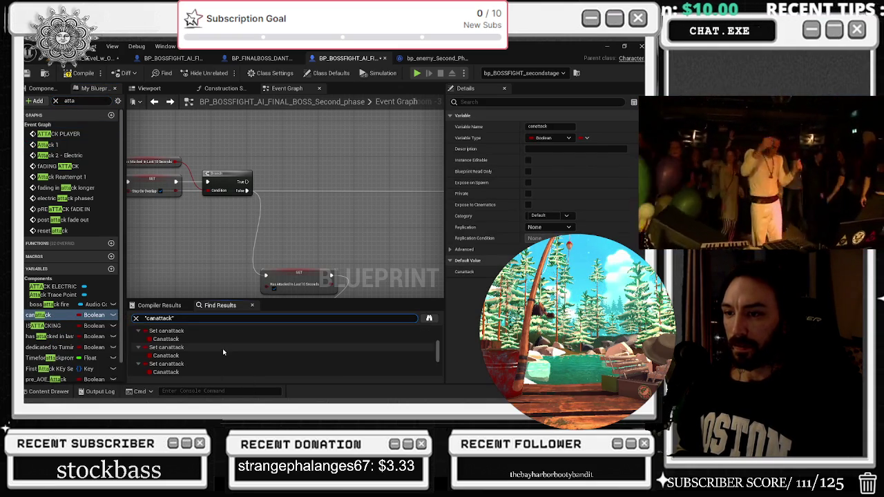
- Jump to the Get canattack node and trace its Delay node's output
{"action": "double_click", "coordinate": [214, 349]}
{"action": "scroll", "coordinate": [268, 208], "scroll_direction": "down", "scroll_amount": 2}
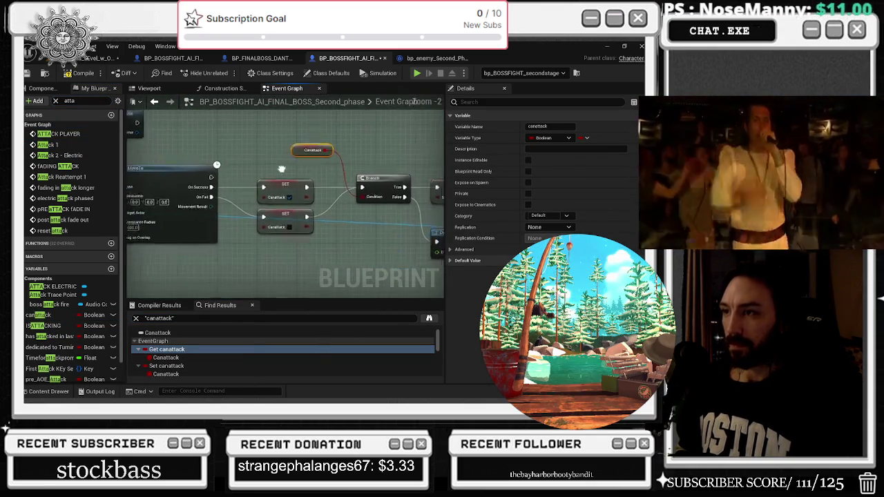
{"action": "mouse_move", "coordinate": [271, 152]}
{"action": "left_mouse_down"}
{"action": "mouse_move", "coordinate": [240, 143]}
{"action": "mouse_move", "coordinate": [187, 75]}
{"action": "left_mouse_up"}
{"action": "left_click", "coordinate": [303, 186]}
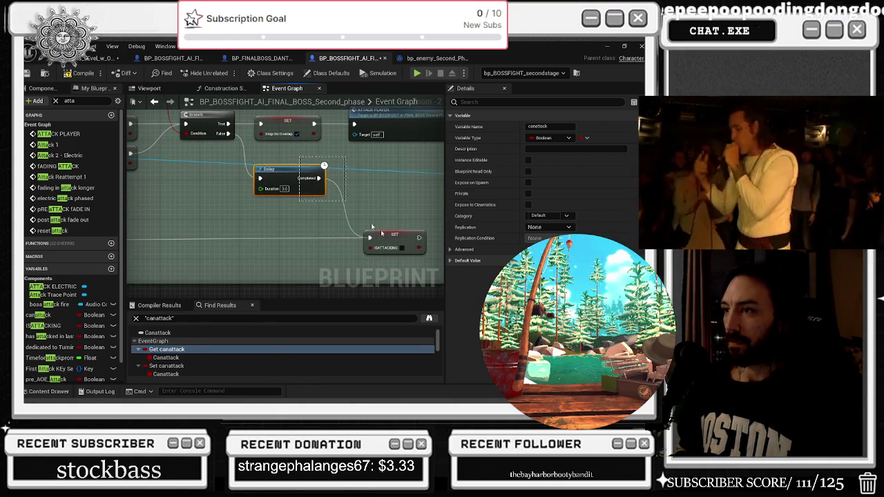
{"action": "mouse_move", "coordinate": [399, 232]}
{"action": "left_mouse_down"}
{"action": "mouse_move", "coordinate": [298, 160]}
{"action": "mouse_move", "coordinate": [251, 191]}
{"action": "mouse_move", "coordinate": [324, 137]}
{"action": "mouse_move", "coordinate": [178, 167]}
{"action": "mouse_move", "coordinate": [261, 147]}
{"action": "left_mouse_up"}
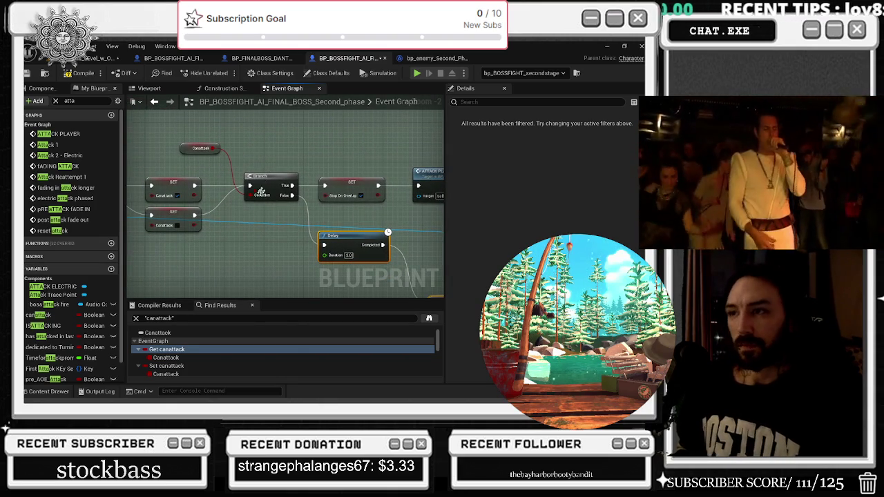
{"action": "left_click_drag", "start_coordinate": [254, 208], "coordinate": [306, 227]}
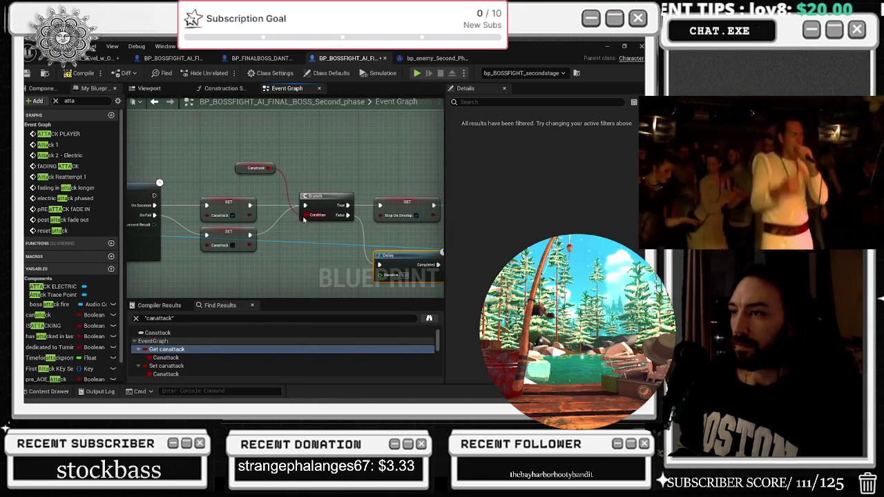
- Review the canattack Branch's On Fail path and nudge the upper SET canattack node up
{"action": "left_click", "coordinate": [310, 217]}
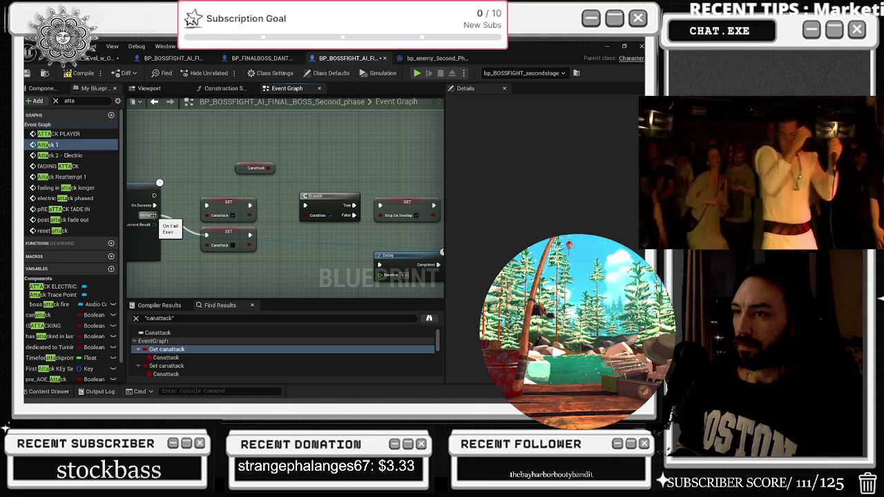
{"action": "mouse_move", "coordinate": [154, 215]}
{"action": "left_mouse_down"}
{"action": "mouse_move", "coordinate": [212, 219]}
{"action": "mouse_move", "coordinate": [163, 221]}
{"action": "mouse_move", "coordinate": [195, 210]}
{"action": "left_mouse_up"}
{"action": "left_click", "coordinate": [263, 209]}
{"action": "left_click_drag", "start_coordinate": [264, 209], "coordinate": [264, 200]}
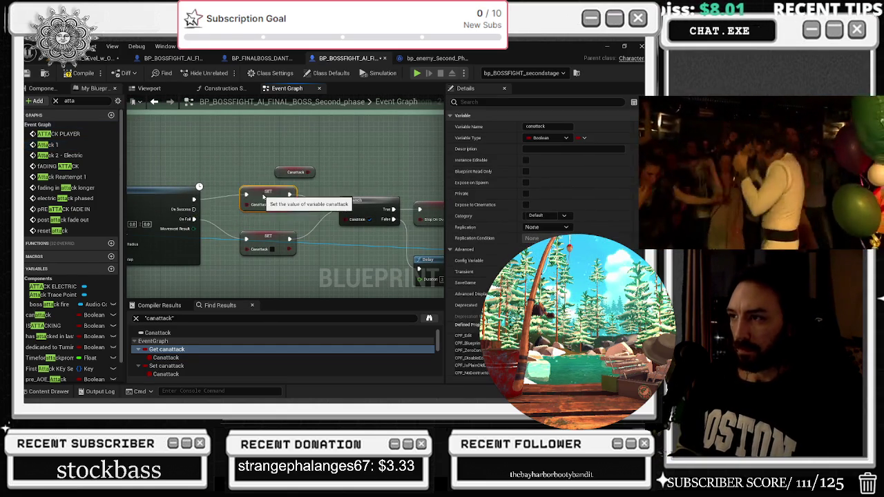
{"action": "left_click", "coordinate": [316, 184]}
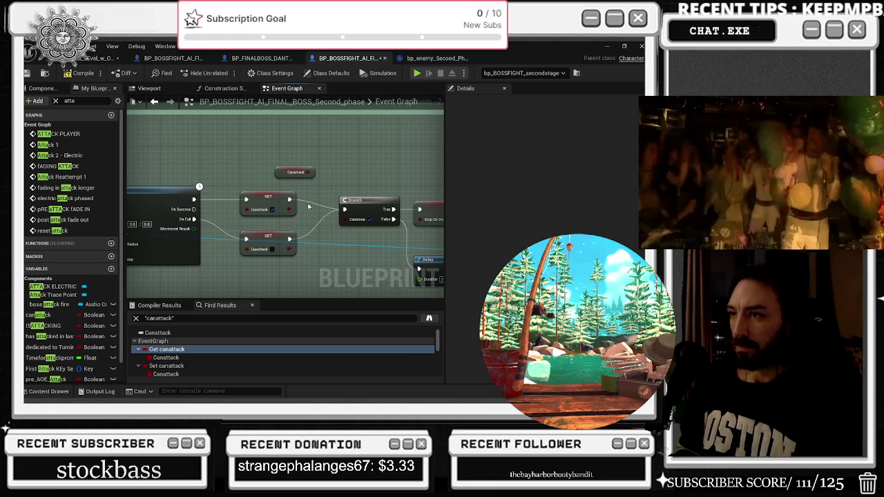
- Follow the flow to the ATTACK PLAYER call and jump to its custom event definition
{"action": "mouse_move", "coordinate": [339, 215]}
{"action": "left_mouse_down"}
{"action": "mouse_move", "coordinate": [260, 220]}
{"action": "mouse_move", "coordinate": [291, 207]}
{"action": "mouse_move", "coordinate": [295, 152]}
{"action": "mouse_move", "coordinate": [281, 262]}
{"action": "mouse_move", "coordinate": [297, 242]}
{"action": "mouse_move", "coordinate": [254, 236]}
{"action": "left_mouse_up"}
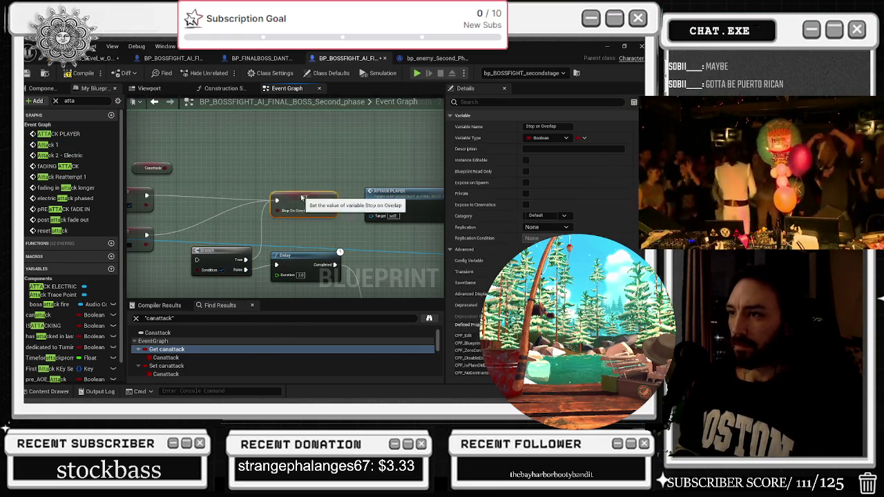
{"action": "left_click_drag", "start_coordinate": [313, 219], "coordinate": [270, 224]}
{"action": "left_click", "coordinate": [363, 210]}
{"action": "left_click_drag", "start_coordinate": [362, 211], "coordinate": [315, 145]}
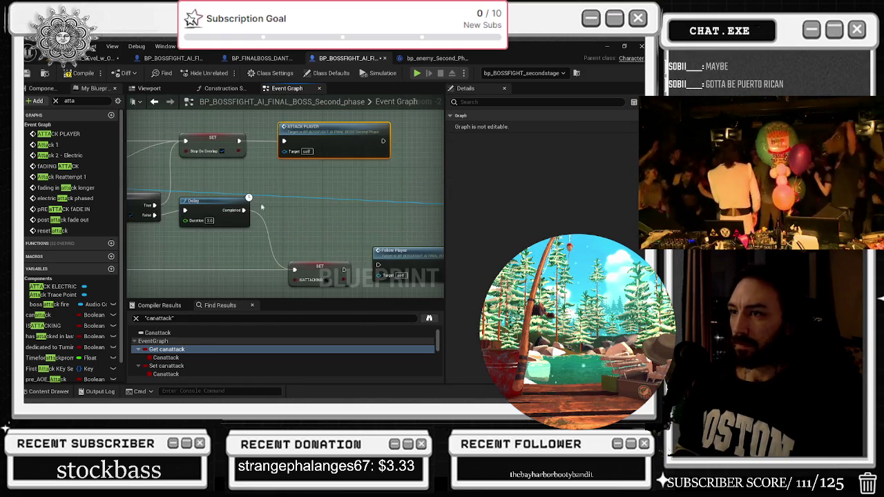
{"action": "left_click_drag", "start_coordinate": [237, 204], "coordinate": [242, 209]}
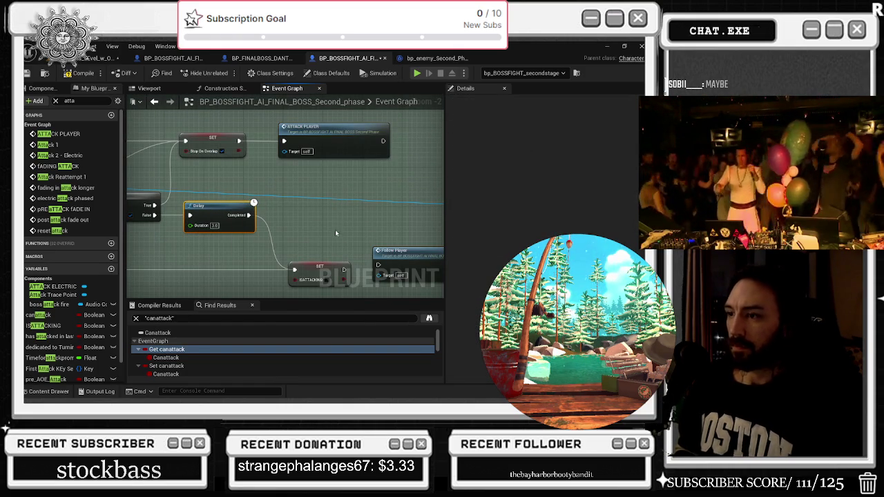
{"action": "double_click", "coordinate": [319, 153]}
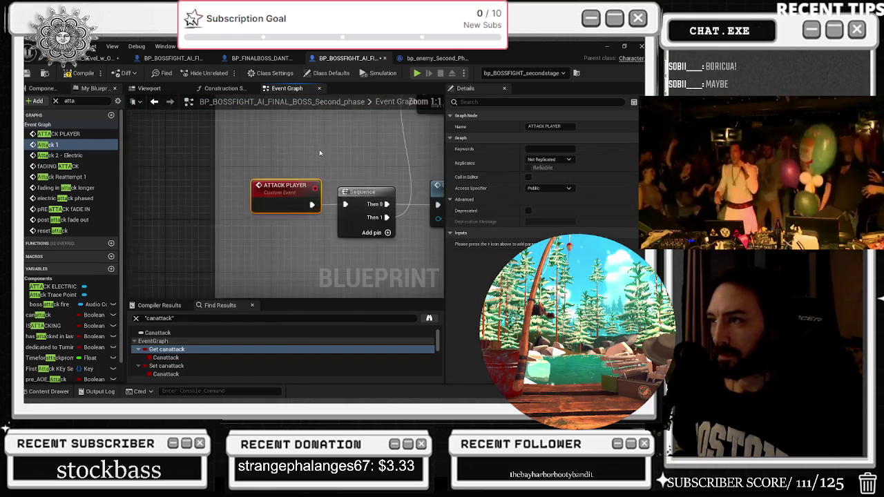
- Return to the ATTACK PLAYER custom event and zoom out around it
{"action": "left_click", "coordinate": [155, 105]}
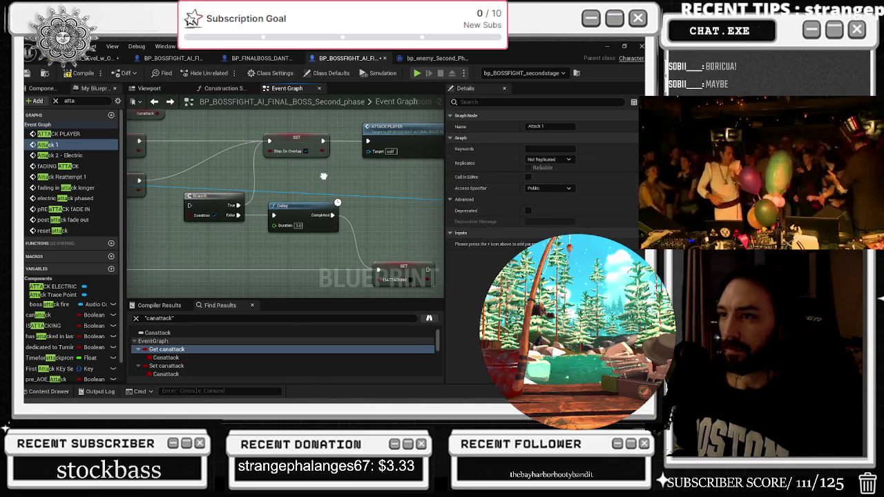
{"action": "double_click", "coordinate": [389, 125]}
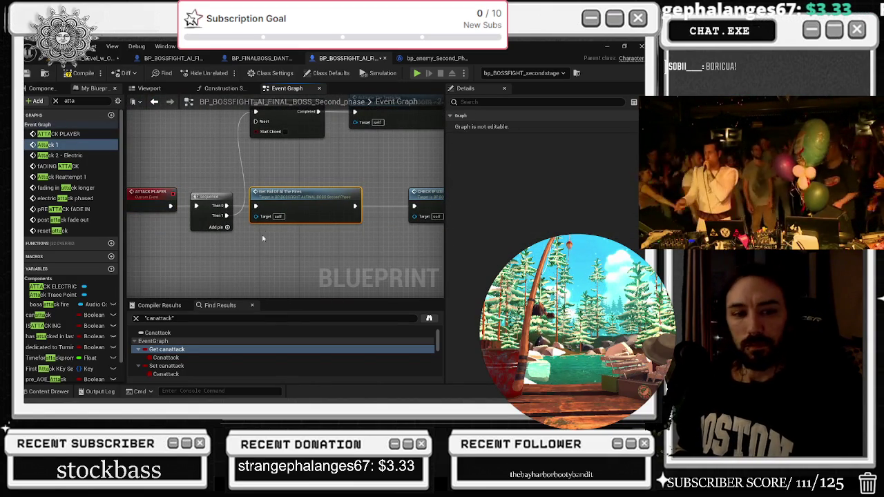
{"action": "scroll", "coordinate": [297, 209], "scroll_direction": "down", "scroll_amount": 2}
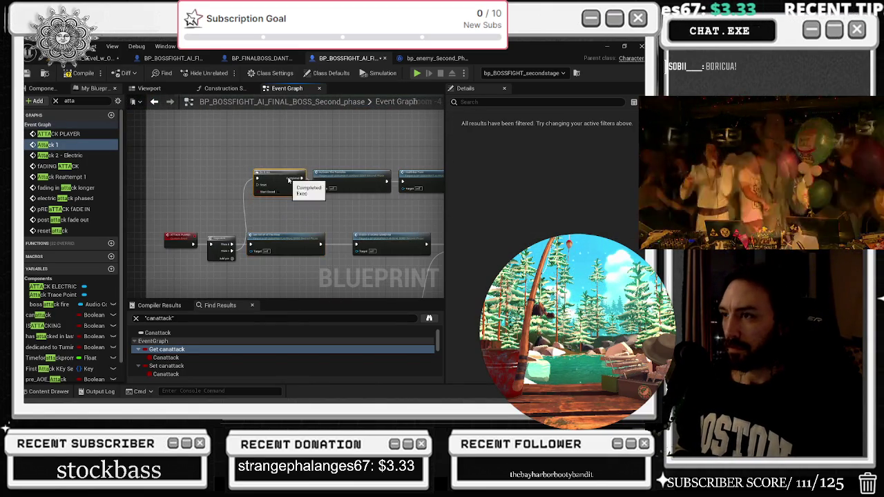
{"action": "scroll", "coordinate": [227, 233], "scroll_direction": "down", "scroll_amount": 4}
{"action": "left_click_drag", "start_coordinate": [213, 196], "coordinate": [210, 221]}
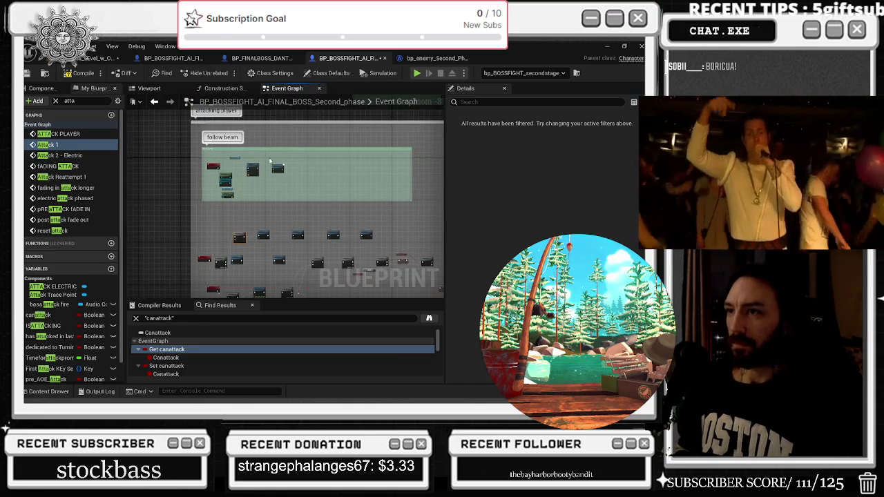
- Narrow the follow beam comment box, then zoom out to reveal the follow player group
{"action": "left_click_drag", "start_coordinate": [411, 152], "coordinate": [276, 160]}
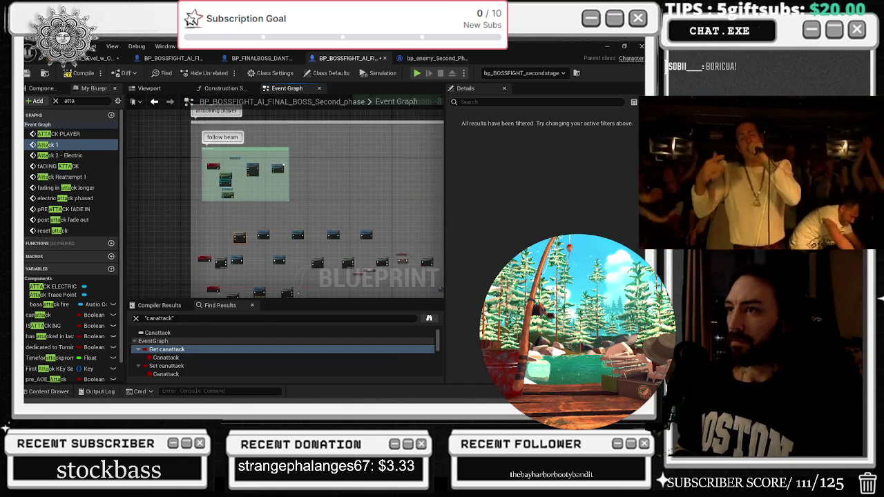
{"action": "scroll", "coordinate": [279, 226], "scroll_direction": "down", "scroll_amount": 3}
{"action": "scroll", "coordinate": [282, 214], "scroll_direction": "down", "scroll_amount": 1}
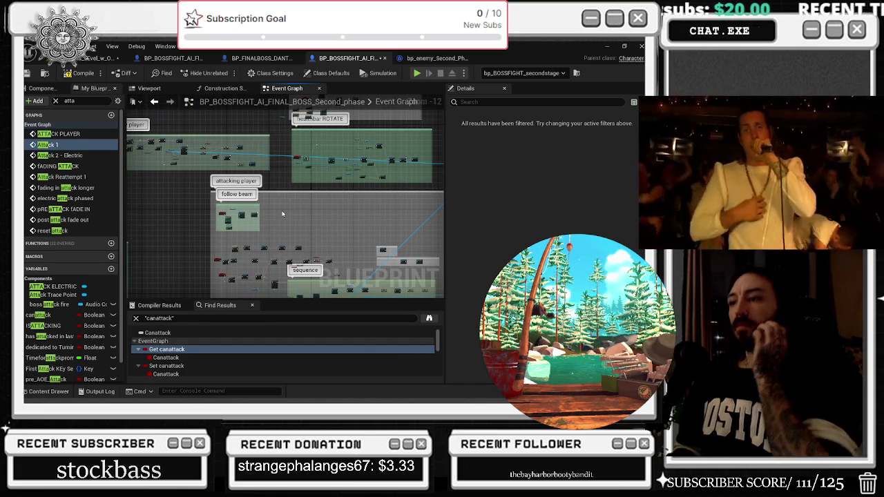
{"action": "mouse_move", "coordinate": [274, 200]}
{"action": "left_mouse_down"}
{"action": "mouse_move", "coordinate": [300, 223]}
{"action": "mouse_move", "coordinate": [347, 196]}
{"action": "mouse_move", "coordinate": [412, 263]}
{"action": "left_mouse_up"}
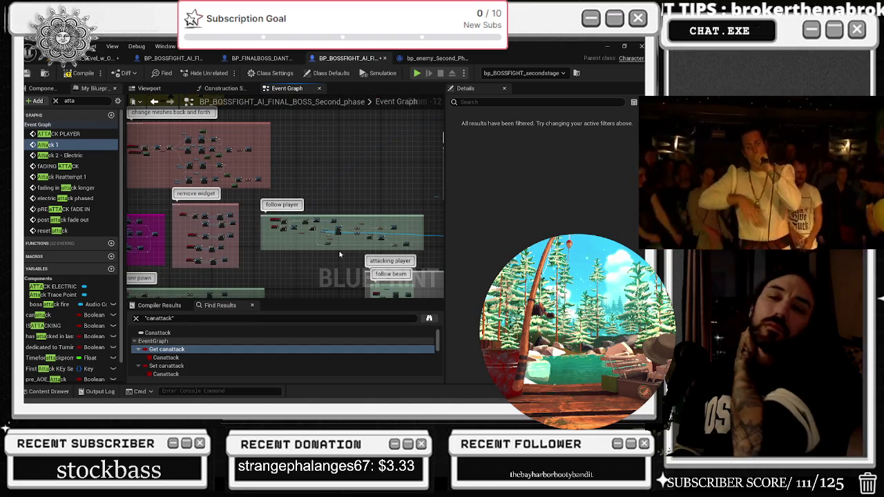
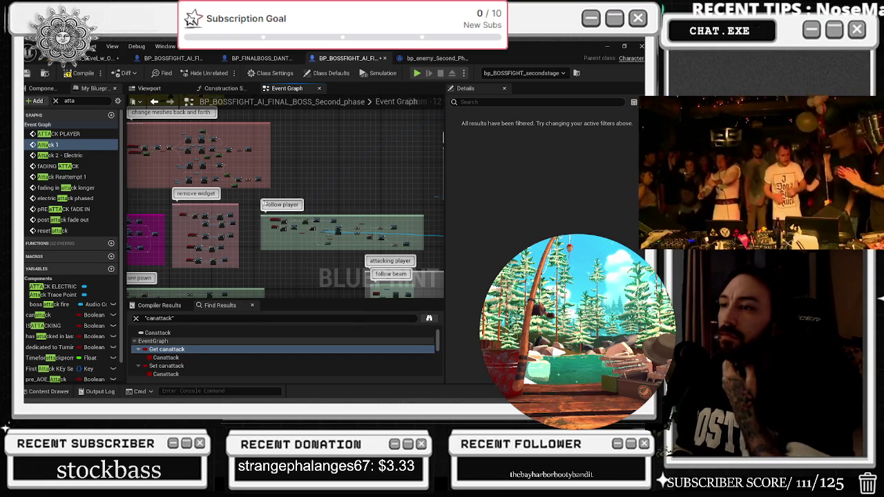
- Pan past the rotate, follow player and attacking player groups and zoom in on the SET Canattack nodes
{"action": "left_click_drag", "start_coordinate": [259, 201], "coordinate": [377, 246]}
{"action": "left_click_drag", "start_coordinate": [307, 148], "coordinate": [292, 196]}
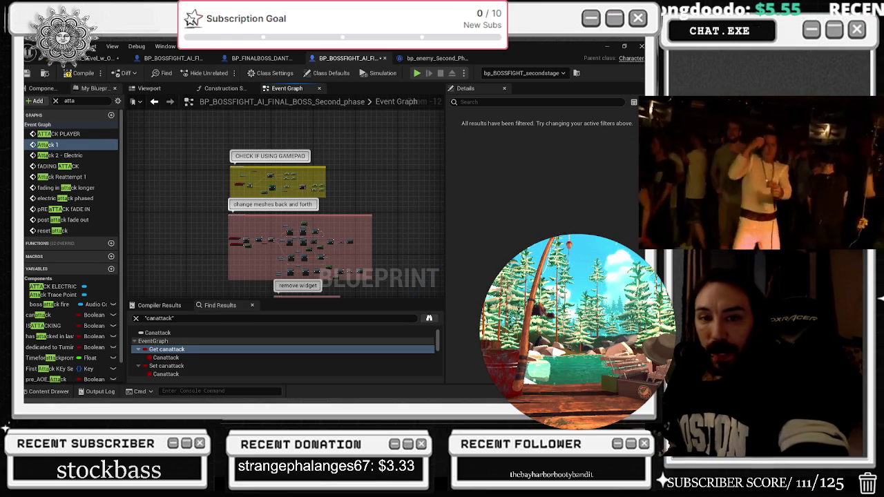
{"action": "mouse_move", "coordinate": [314, 201]}
{"action": "left_mouse_down"}
{"action": "mouse_move", "coordinate": [190, 192]}
{"action": "mouse_move", "coordinate": [343, 163]}
{"action": "left_mouse_up"}
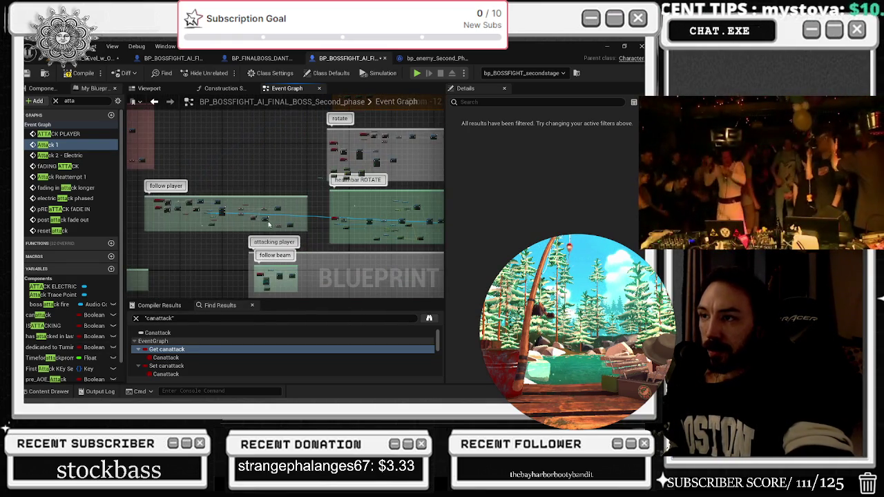
{"action": "scroll", "coordinate": [271, 225], "scroll_direction": "up", "scroll_amount": 10}
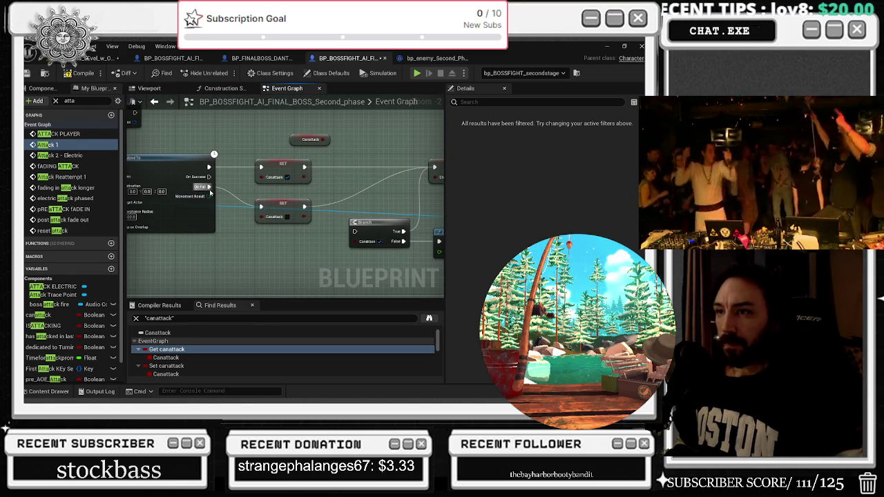
- Jump from the ATTACK PLAYER call to its custom event definition, return, and jump again
{"action": "left_click", "coordinate": [209, 186], "text": "alt"}
{"action": "left_click_drag", "start_coordinate": [344, 139], "coordinate": [288, 173]}
{"action": "double_click", "coordinate": [354, 167]}
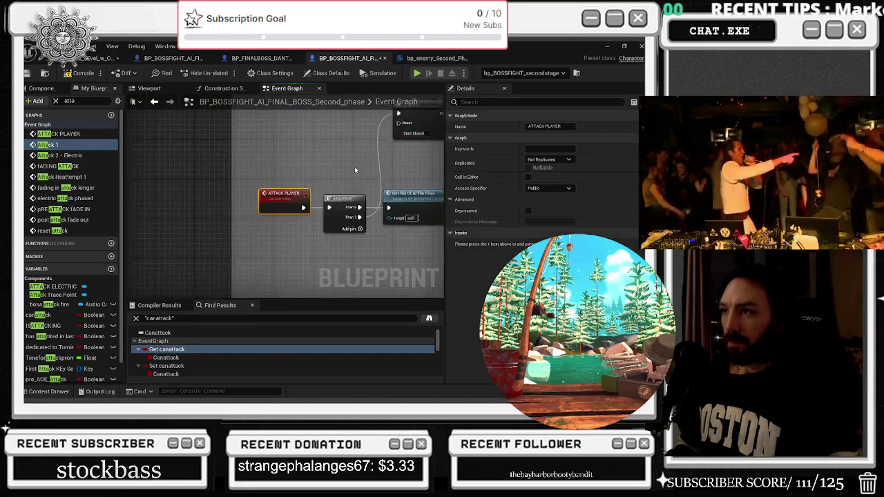
{"action": "left_click", "coordinate": [156, 102]}
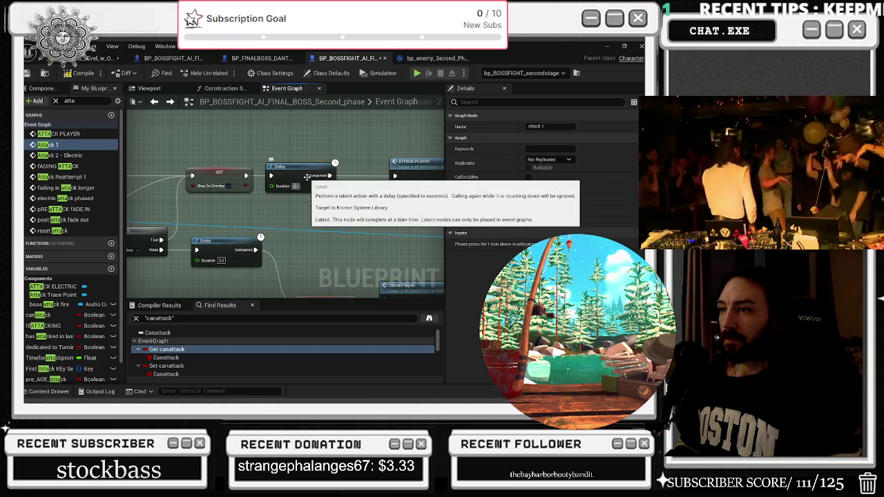
{"action": "double_click", "coordinate": [407, 168]}
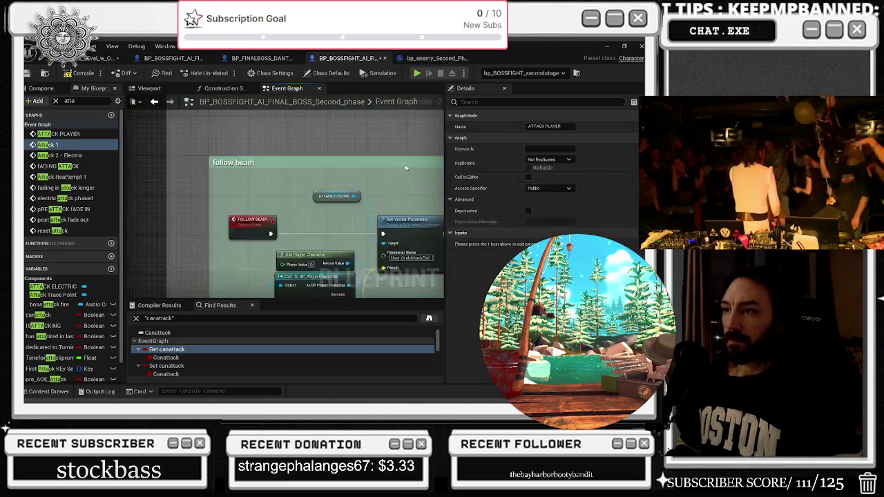
- Trace the reset attack event through Do Once to the Branch, NOT and ISATTACKING nodes
{"action": "left_click", "coordinate": [330, 181]}
{"action": "left_click_drag", "start_coordinate": [330, 181], "coordinate": [202, 213]}
{"action": "mouse_move", "coordinate": [266, 214]}
{"action": "left_mouse_down"}
{"action": "mouse_move", "coordinate": [176, 187]}
{"action": "mouse_move", "coordinate": [27, 179]}
{"action": "left_mouse_up"}
{"action": "mouse_move", "coordinate": [252, 281]}
{"action": "left_mouse_down"}
{"action": "mouse_move", "coordinate": [297, 263]}
{"action": "mouse_move", "coordinate": [383, 279]}
{"action": "mouse_move", "coordinate": [356, 274]}
{"action": "mouse_move", "coordinate": [371, 291]}
{"action": "mouse_move", "coordinate": [330, 290]}
{"action": "left_mouse_up"}
{"action": "left_click", "coordinate": [307, 209]}
{"action": "mouse_move", "coordinate": [307, 209]}
{"action": "left_mouse_down"}
{"action": "mouse_move", "coordinate": [224, 221]}
{"action": "mouse_move", "coordinate": [284, 219]}
{"action": "left_mouse_up"}
{"action": "mouse_move", "coordinate": [193, 222]}
{"action": "left_mouse_down"}
{"action": "mouse_move", "coordinate": [284, 270]}
{"action": "mouse_move", "coordinate": [336, 264]}
{"action": "mouse_move", "coordinate": [283, 243]}
{"action": "mouse_move", "coordinate": [254, 248]}
{"action": "left_mouse_up"}
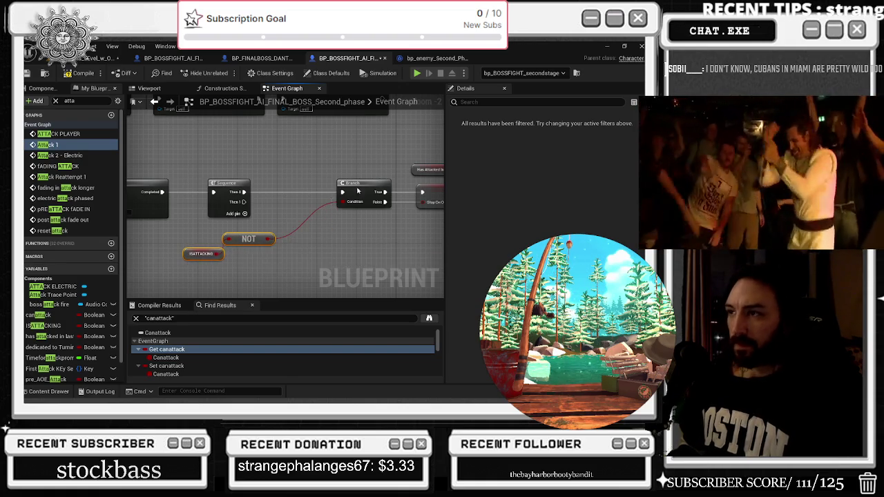
{"action": "left_click", "coordinate": [313, 192]}
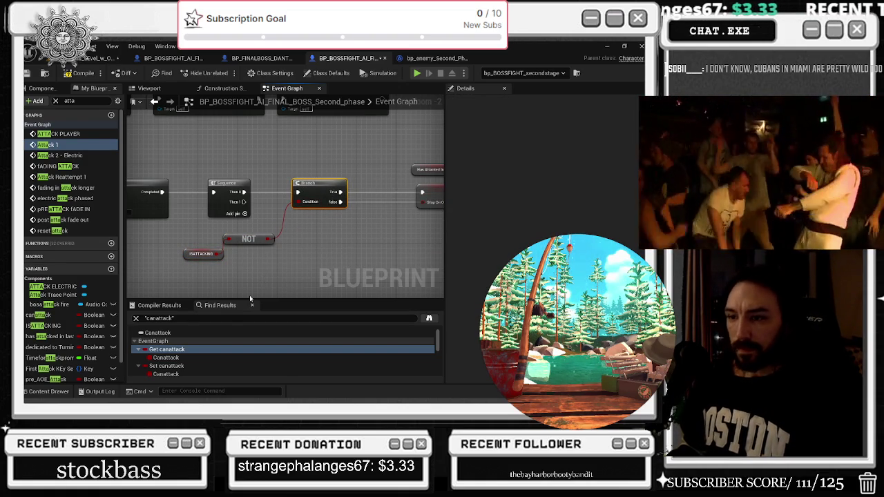
- Inspect the following Stop on Overlap SET node, then search the blueprint for 'attacking'
{"action": "left_click_drag", "start_coordinate": [310, 270], "coordinate": [127, 271]}
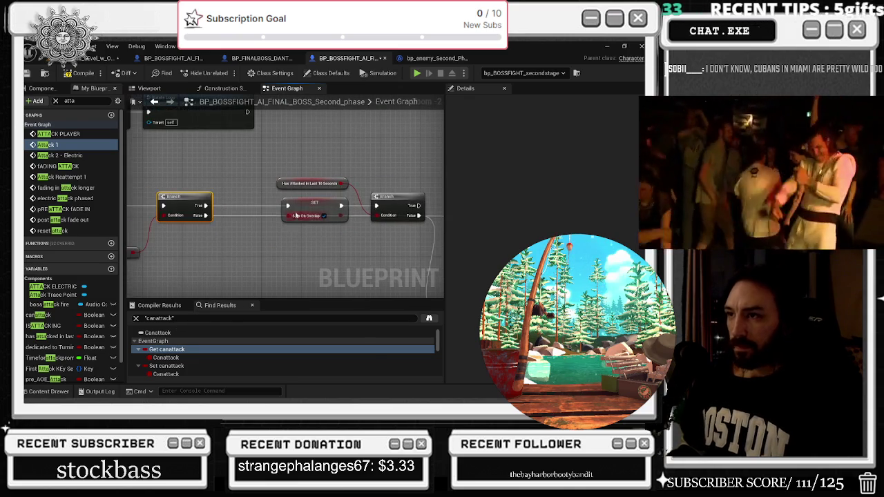
{"action": "left_click", "coordinate": [262, 207]}
{"action": "left_click_drag", "start_coordinate": [270, 214], "coordinate": [148, 196]}
{"action": "left_click", "coordinate": [175, 317]}
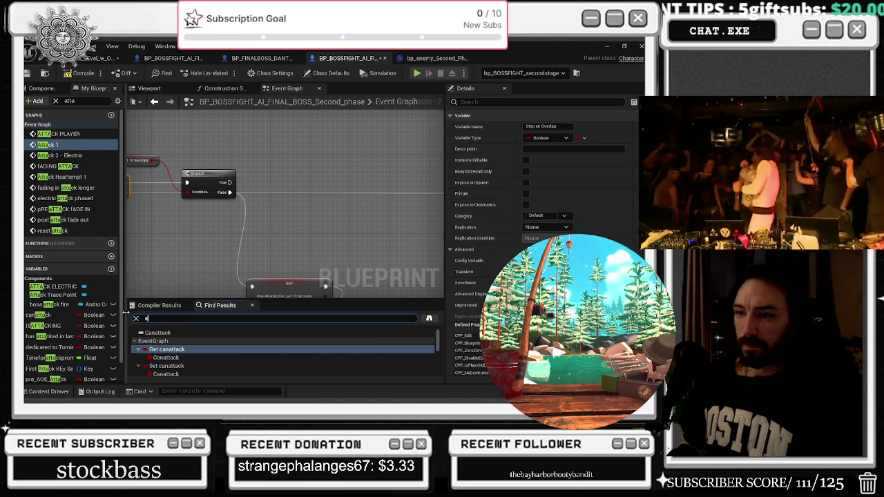
{"action": "key", "text": "Return"}
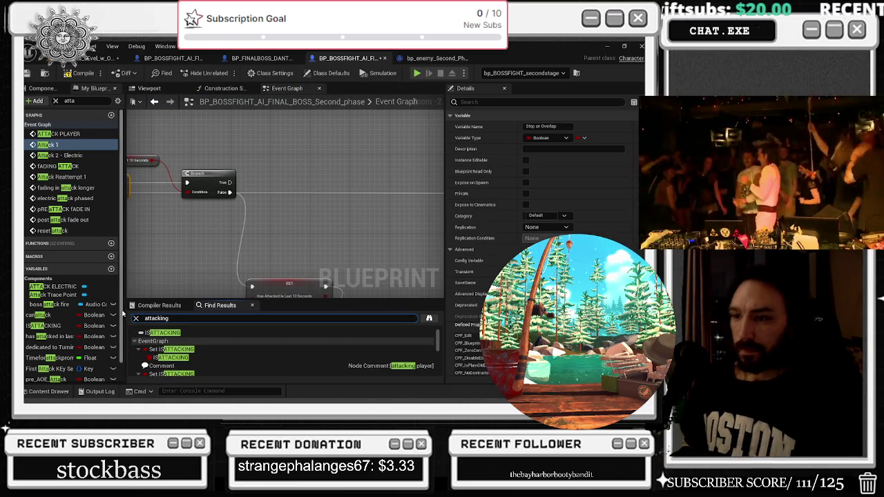
- Visit the first ISATTACKING results, including the getter feeding NOT and the delayed reset
{"action": "left_click", "coordinate": [171, 348]}
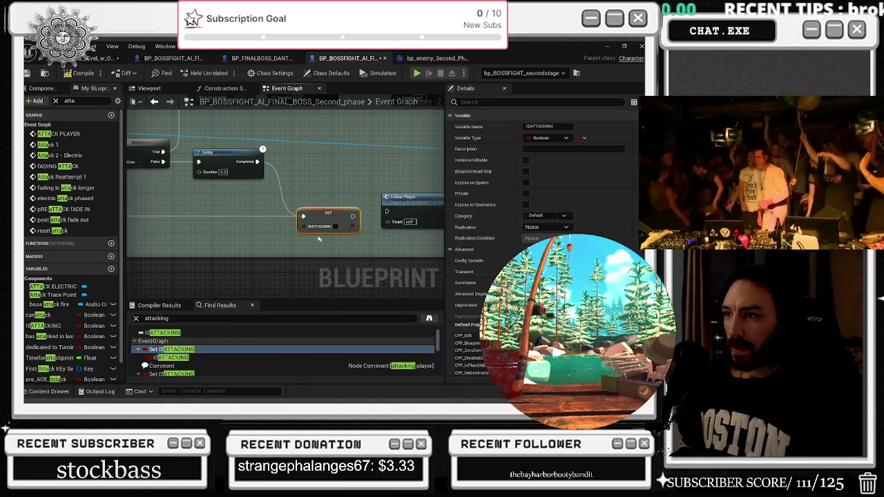
{"action": "scroll", "coordinate": [173, 363], "scroll_direction": "down", "scroll_amount": 1}
{"action": "left_click", "coordinate": [172, 360]}
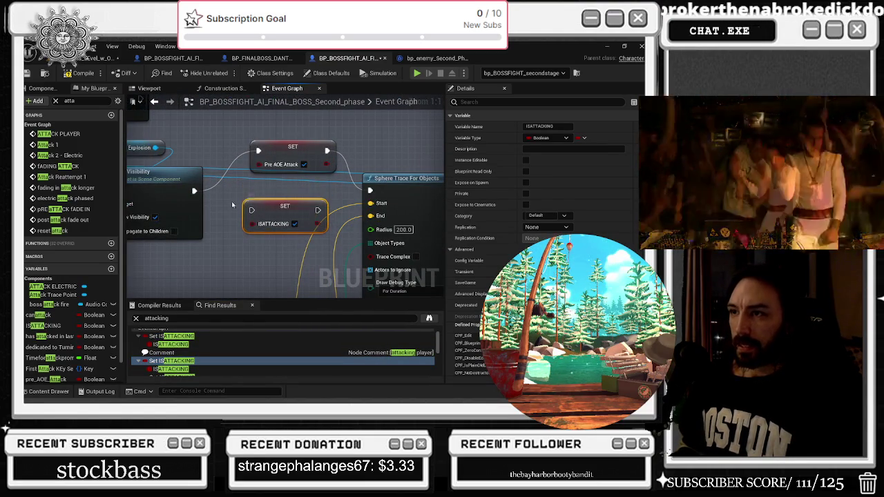
{"action": "scroll", "coordinate": [206, 373], "scroll_direction": "down", "scroll_amount": 1}
{"action": "left_click", "coordinate": [193, 364]}
{"action": "scroll", "coordinate": [192, 360], "scroll_direction": "down", "scroll_amount": 1}
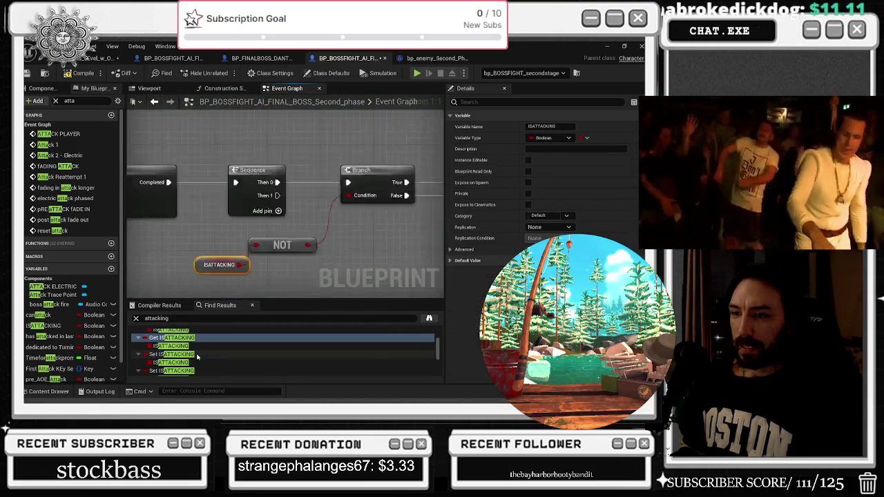
{"action": "left_click", "coordinate": [192, 357]}
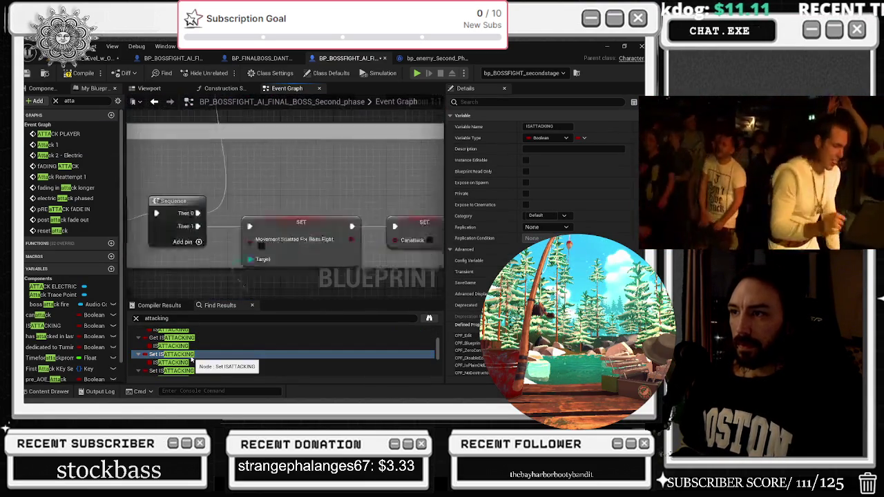
{"action": "scroll", "coordinate": [332, 371], "scroll_direction": "down", "scroll_amount": 1}
{"action": "left_click", "coordinate": [184, 357]}
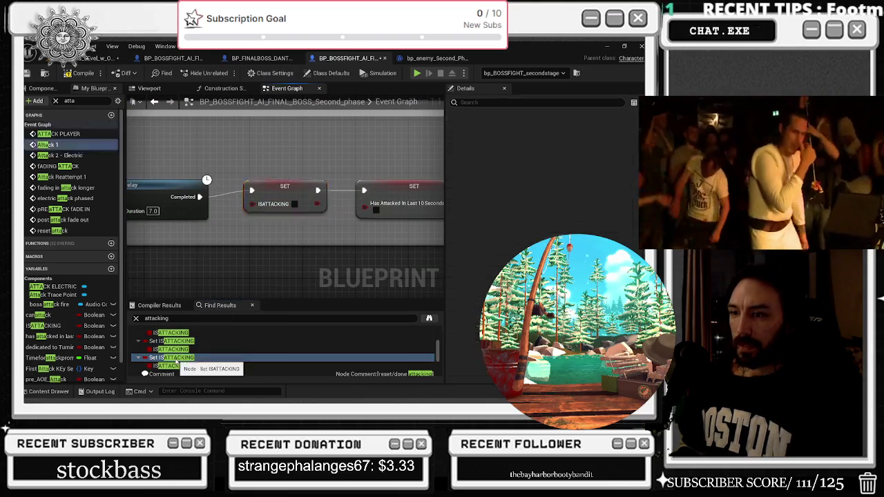
{"action": "scroll", "coordinate": [185, 364], "scroll_direction": "down", "scroll_amount": 3}
- Visit the remaining Set ISATTACKING results up to Remove Widgets, then step back
{"action": "left_click", "coordinate": [182, 357]}
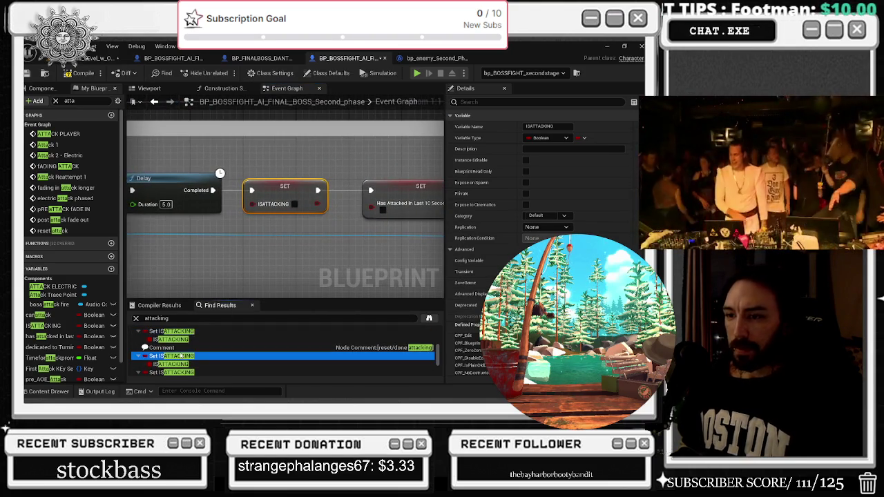
{"action": "scroll", "coordinate": [183, 347], "scroll_direction": "down", "scroll_amount": 3}
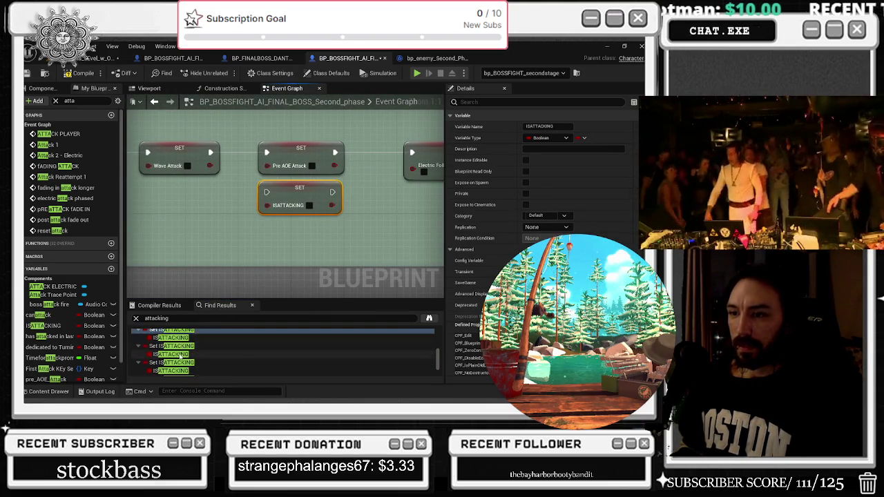
{"action": "left_click", "coordinate": [183, 347]}
{"action": "left_click", "coordinate": [166, 363]}
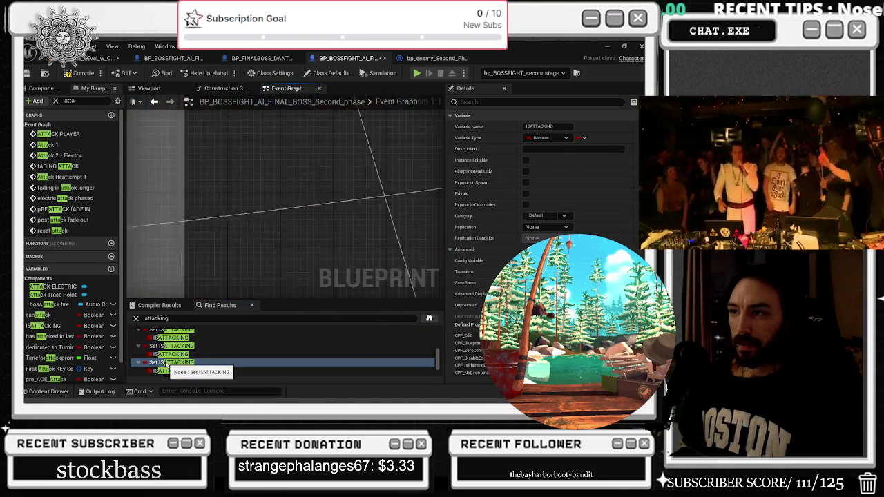
{"action": "left_click", "coordinate": [168, 366]}
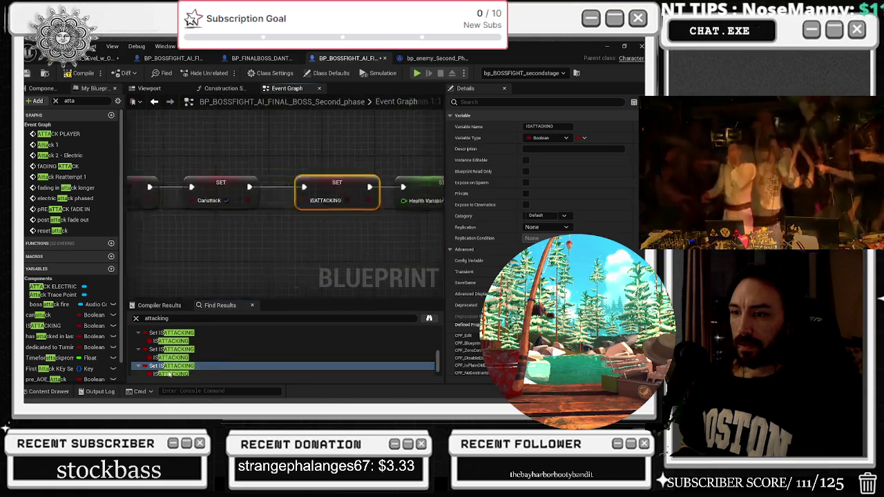
{"action": "left_click", "coordinate": [172, 366]}
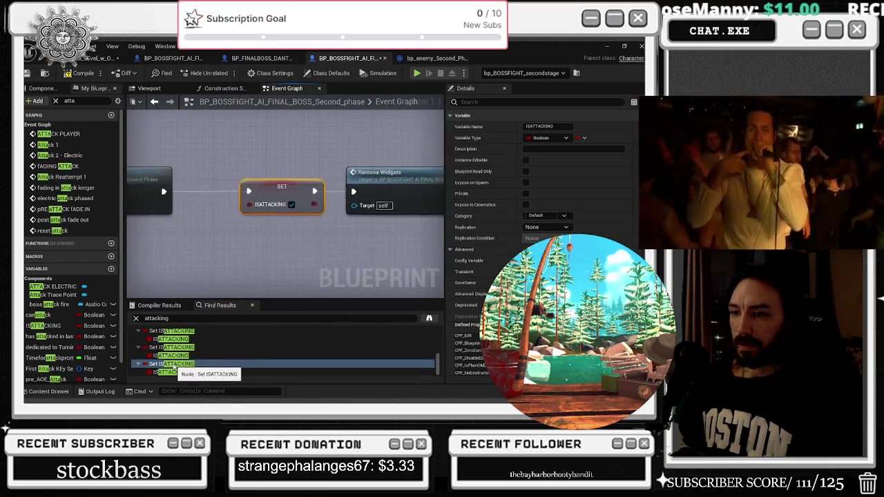
{"action": "scroll", "coordinate": [279, 216], "scroll_direction": "down", "scroll_amount": 6}
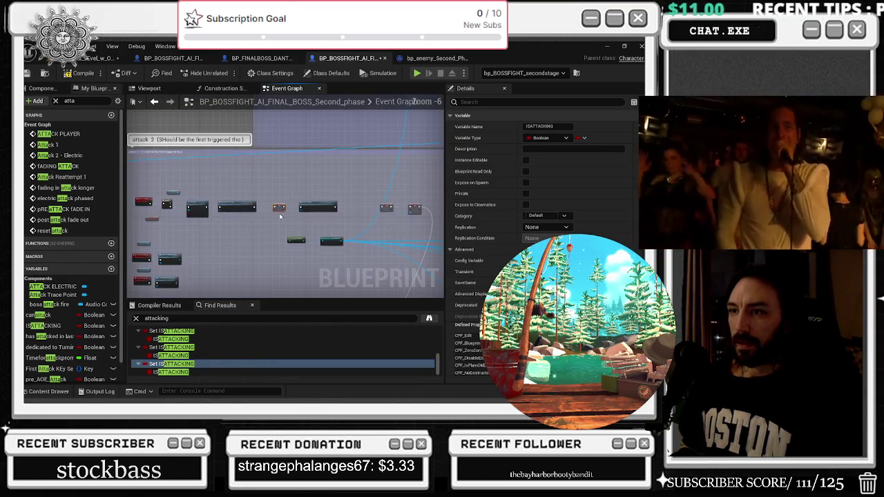
{"action": "scroll", "coordinate": [162, 214], "scroll_direction": "up", "scroll_amount": 5}
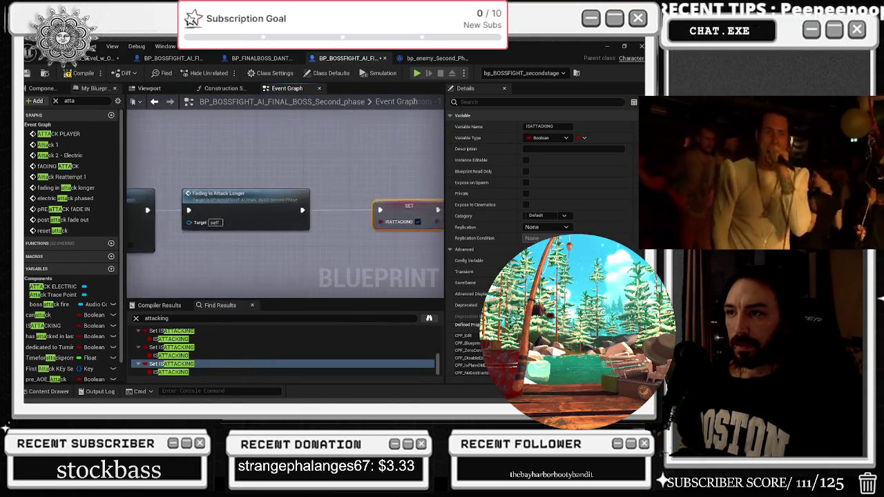
{"action": "left_click", "coordinate": [337, 203]}
{"action": "left_click", "coordinate": [154, 102]}
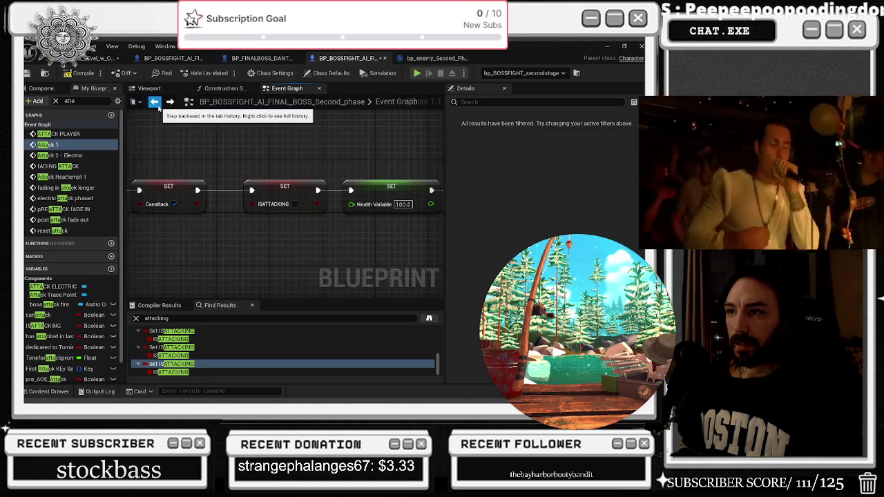
- Step back through Attack 1 and Pre AOE Attack to the Sequence, Branch and NOT nodes
{"action": "left_click", "coordinate": [154, 102]}
{"action": "left_click", "coordinate": [153, 101]}
{"action": "left_click", "coordinate": [154, 101]}
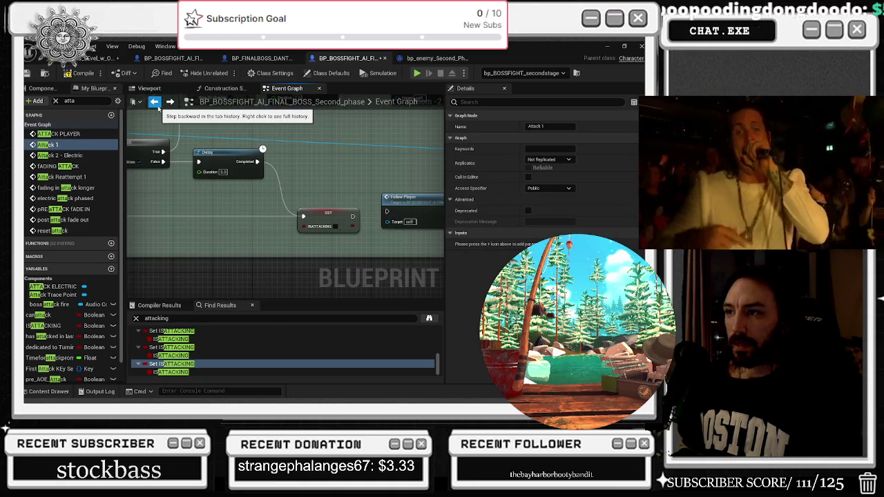
{"action": "left_click", "coordinate": [156, 103]}
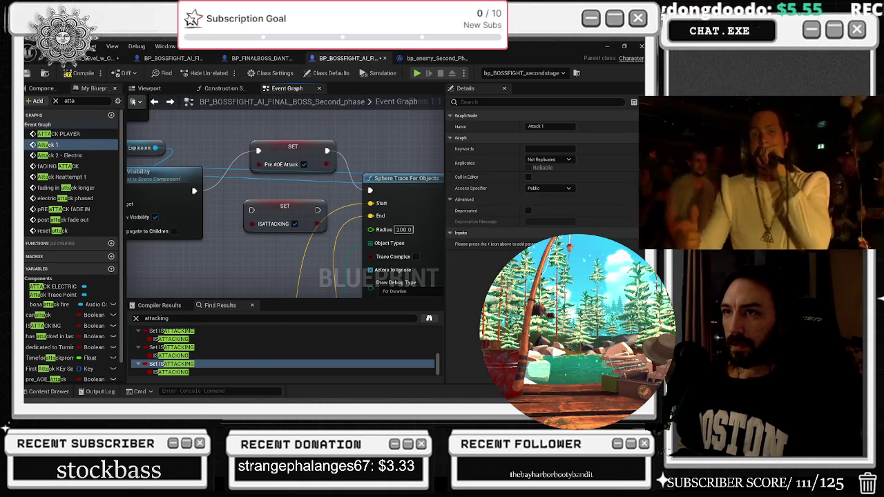
{"action": "left_click", "coordinate": [154, 101]}
{"action": "scroll", "coordinate": [266, 235], "scroll_direction": "down", "scroll_amount": 3}
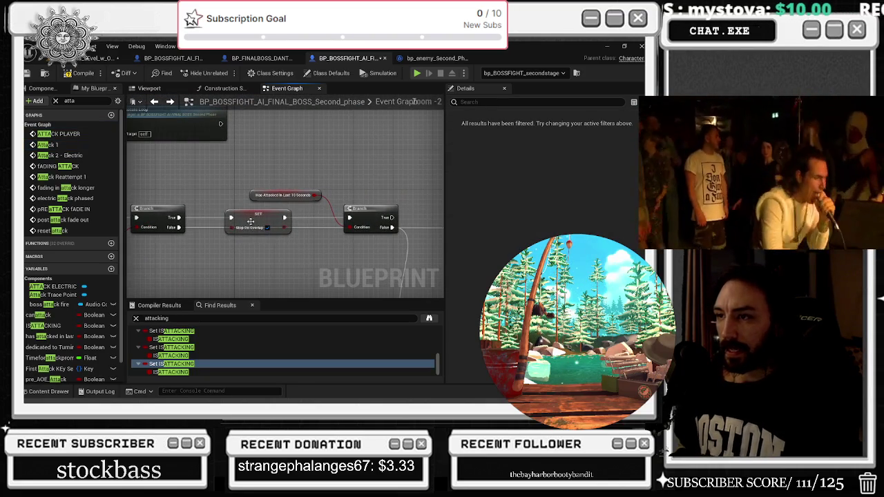
- Inspect and nudge the ISATTACKING getter, NOT and Stop on Overlap SET nodes
{"action": "left_click_drag", "start_coordinate": [248, 227], "coordinate": [234, 227]}
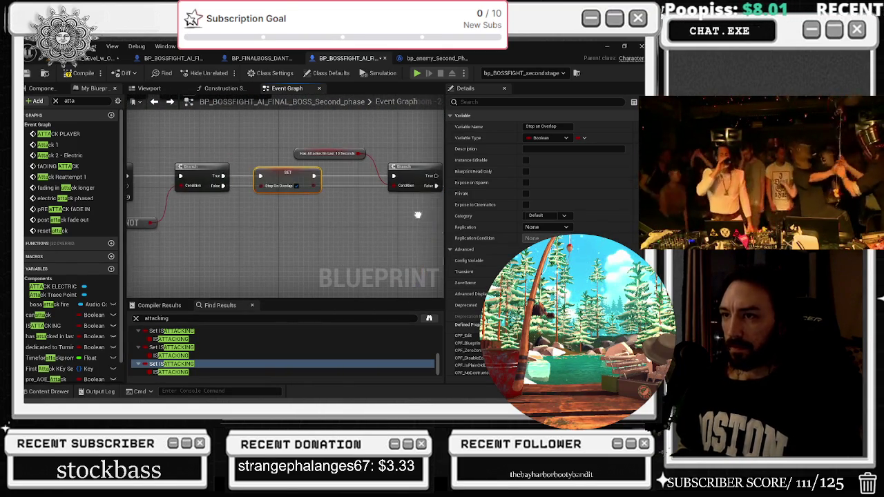
{"action": "left_click_drag", "start_coordinate": [293, 169], "coordinate": [282, 166]}
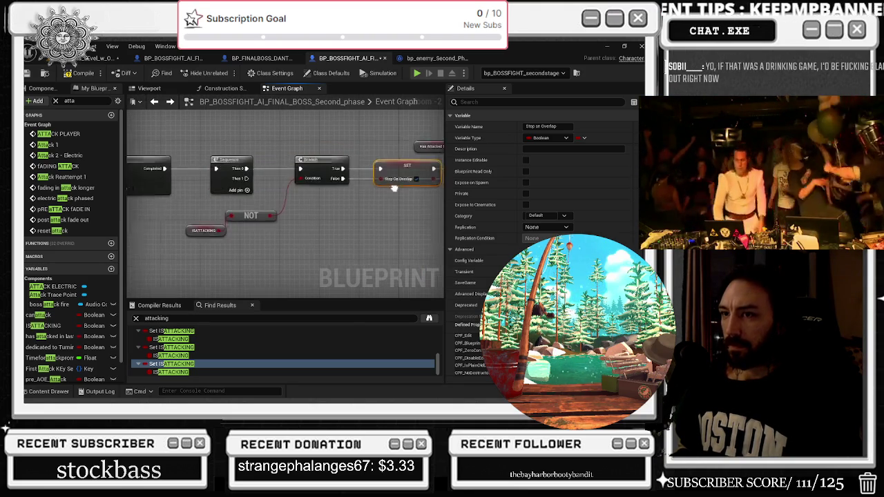
{"action": "left_click", "coordinate": [214, 235]}
{"action": "left_click_drag", "start_coordinate": [197, 236], "coordinate": [188, 237]}
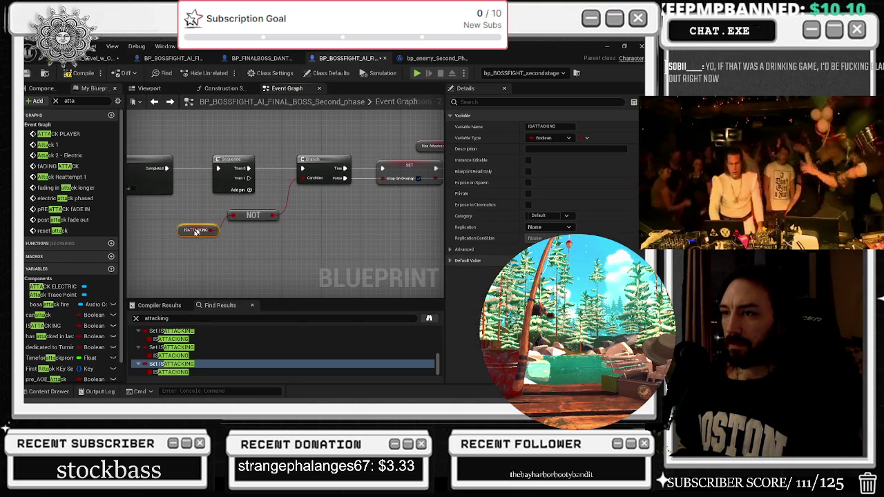
{"action": "left_click", "coordinate": [253, 214]}
{"action": "left_click_drag", "start_coordinate": [364, 204], "coordinate": [213, 214]}
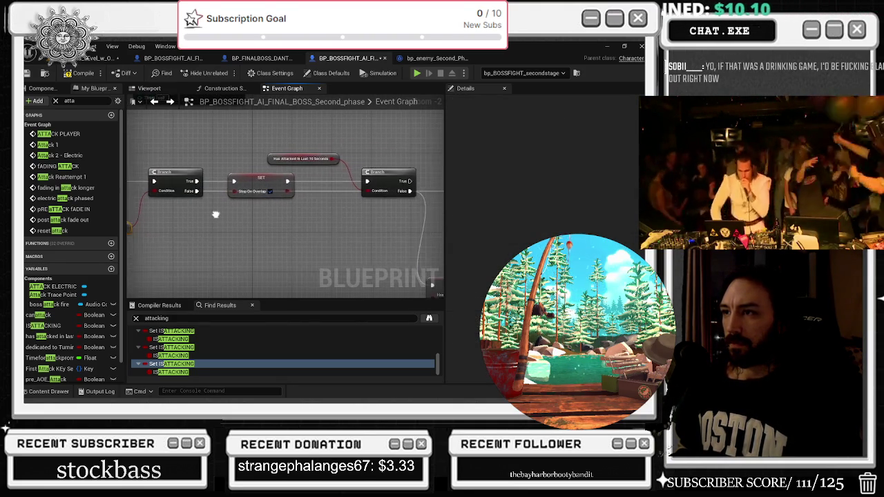
{"action": "left_click", "coordinate": [250, 182]}
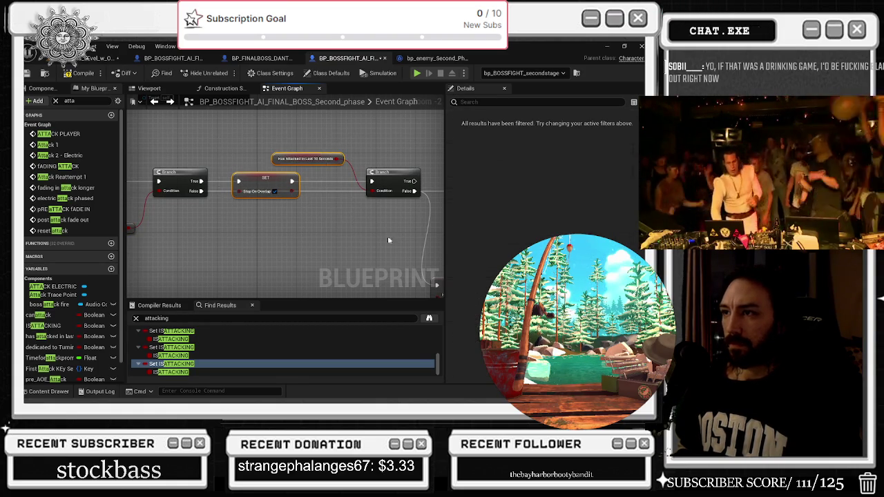
- Follow the Branch and Has Attacked In Last 10 Seconds nodes up to Create Level Sequence Player
{"action": "left_click_drag", "start_coordinate": [387, 221], "coordinate": [288, 214]}
{"action": "left_click", "coordinate": [305, 166]}
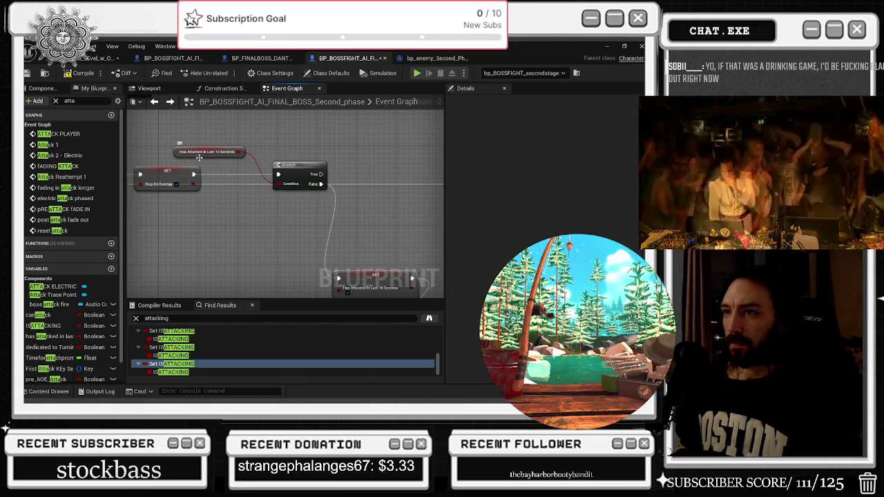
{"action": "left_click_drag", "start_coordinate": [207, 151], "coordinate": [221, 141]}
{"action": "left_click", "coordinate": [332, 182]}
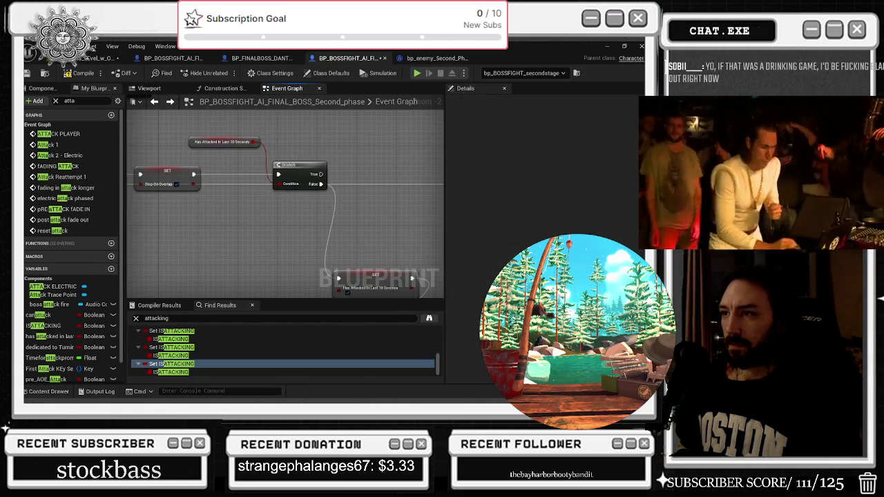
{"action": "left_click_drag", "start_coordinate": [351, 239], "coordinate": [276, 142]}
{"action": "left_click_drag", "start_coordinate": [289, 227], "coordinate": [289, 144]}
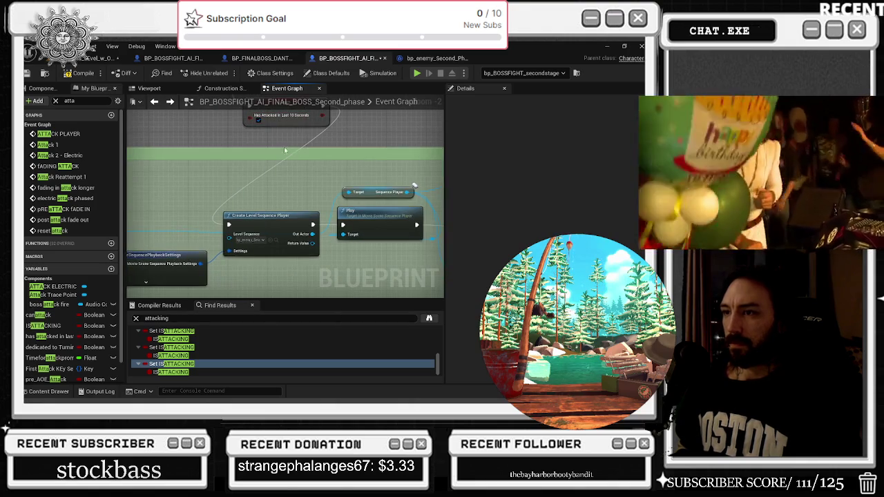
- Jump to a SET ISATTACKING result, then return to the Attack 1 chain
{"action": "mouse_move", "coordinate": [272, 189]}
{"action": "left_mouse_down"}
{"action": "mouse_move", "coordinate": [200, 182]}
{"action": "mouse_move", "coordinate": [249, 124]}
{"action": "mouse_move", "coordinate": [241, 104]}
{"action": "mouse_move", "coordinate": [275, 91]}
{"action": "mouse_move", "coordinate": [280, 57]}
{"action": "left_mouse_up"}
{"action": "left_click_drag", "start_coordinate": [276, 207], "coordinate": [183, 191]}
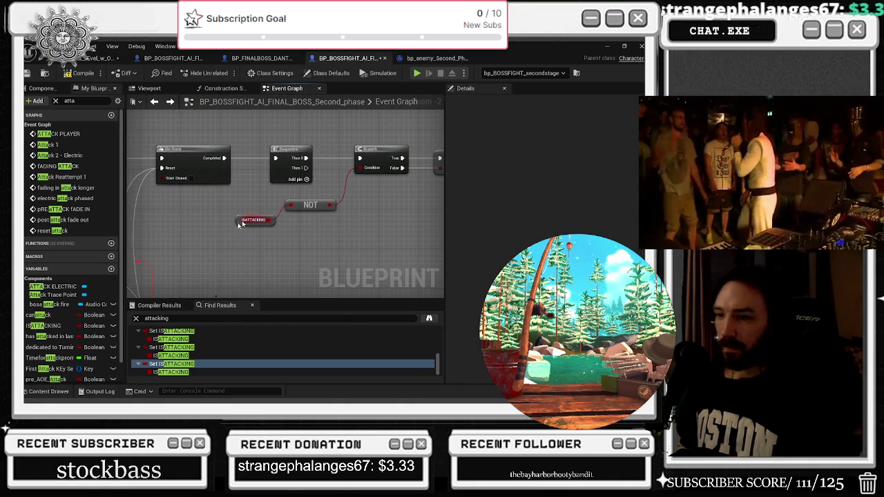
{"action": "left_click", "coordinate": [181, 372]}
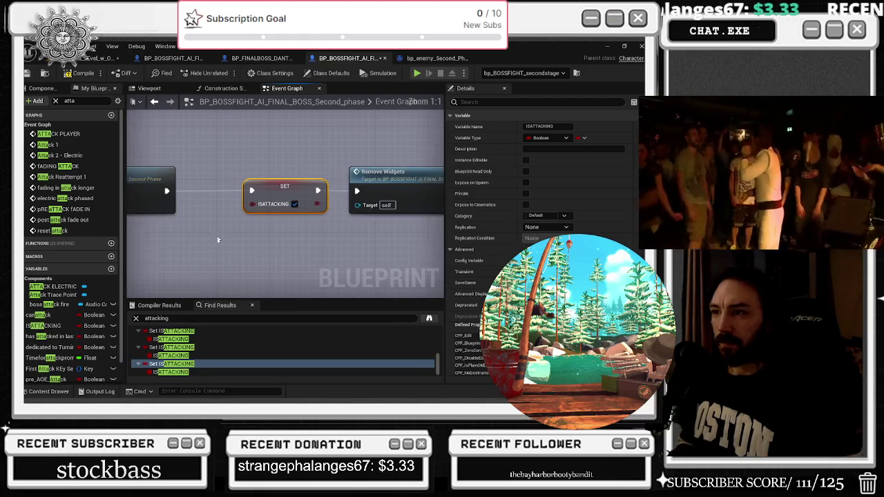
{"action": "scroll", "coordinate": [316, 223], "scroll_direction": "down", "scroll_amount": 5}
{"action": "scroll", "coordinate": [316, 223], "scroll_direction": "up", "scroll_amount": 3}
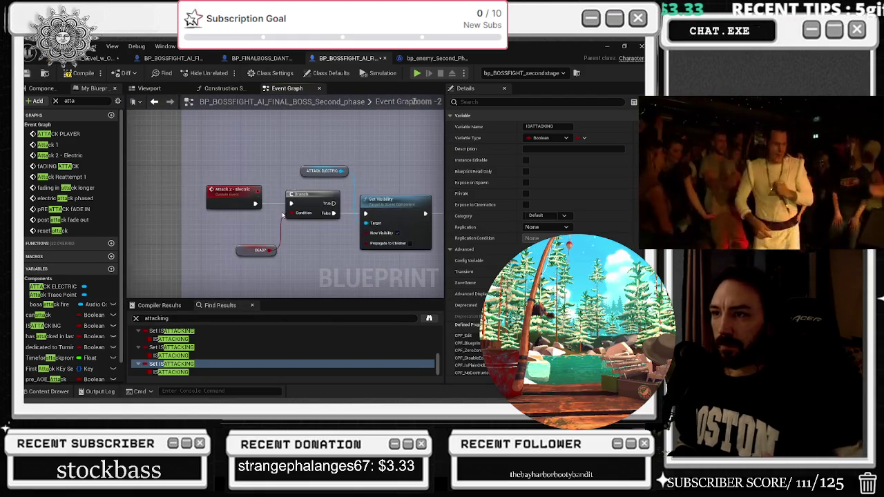
{"action": "left_click", "coordinate": [154, 101]}
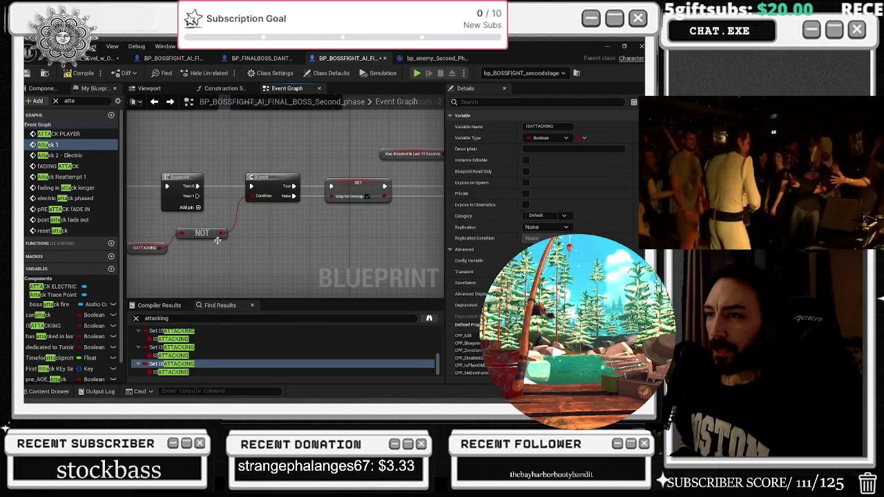
- Inspect the Stop on Overlap SET, level sequence player, Reset Attack and Delay nodes
{"action": "left_click_drag", "start_coordinate": [255, 179], "coordinate": [261, 172]}
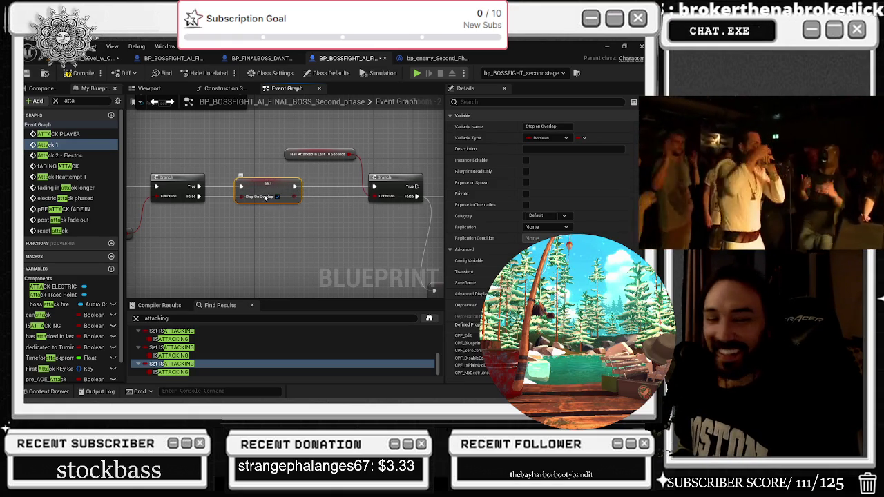
{"action": "mouse_move", "coordinate": [272, 181]}
{"action": "left_mouse_down"}
{"action": "mouse_move", "coordinate": [281, 181]}
{"action": "mouse_move", "coordinate": [284, 154]}
{"action": "left_mouse_up"}
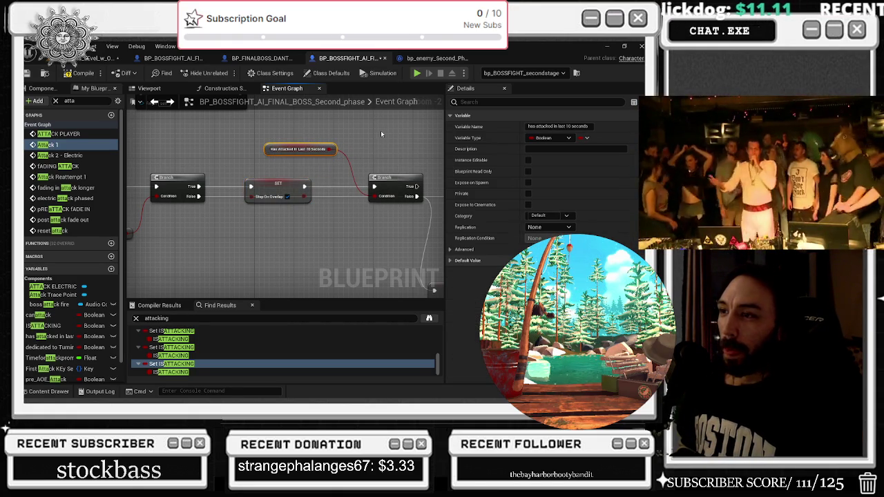
{"action": "left_click_drag", "start_coordinate": [393, 142], "coordinate": [331, 164]}
{"action": "mouse_move", "coordinate": [176, 131]}
{"action": "left_mouse_down"}
{"action": "mouse_move", "coordinate": [332, 184]}
{"action": "mouse_move", "coordinate": [276, 166]}
{"action": "mouse_move", "coordinate": [290, 188]}
{"action": "mouse_move", "coordinate": [344, 180]}
{"action": "left_mouse_up"}
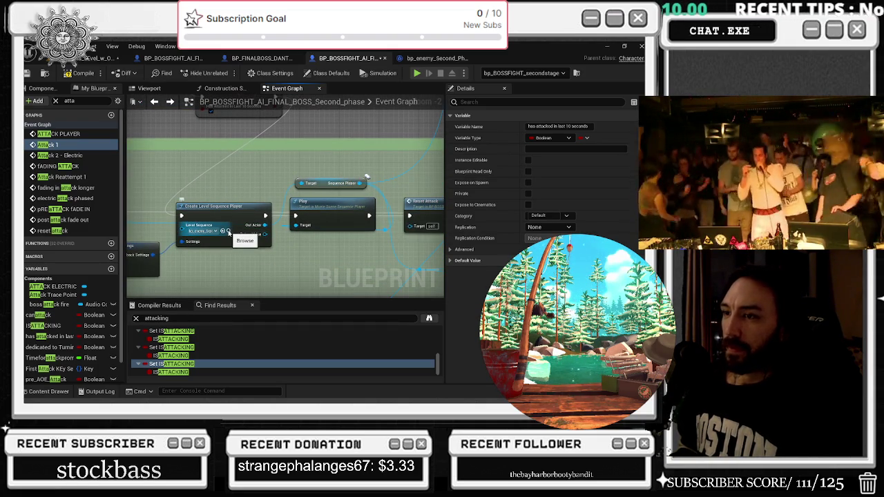
{"action": "left_click_drag", "start_coordinate": [443, 187], "coordinate": [241, 188]}
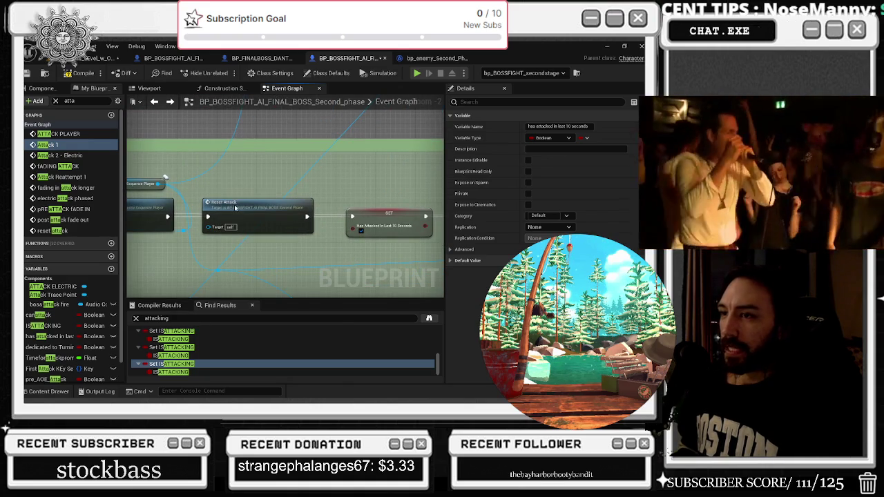
{"action": "left_click", "coordinate": [235, 206]}
{"action": "left_click_drag", "start_coordinate": [366, 163], "coordinate": [111, 159]}
{"action": "left_click", "coordinate": [219, 200]}
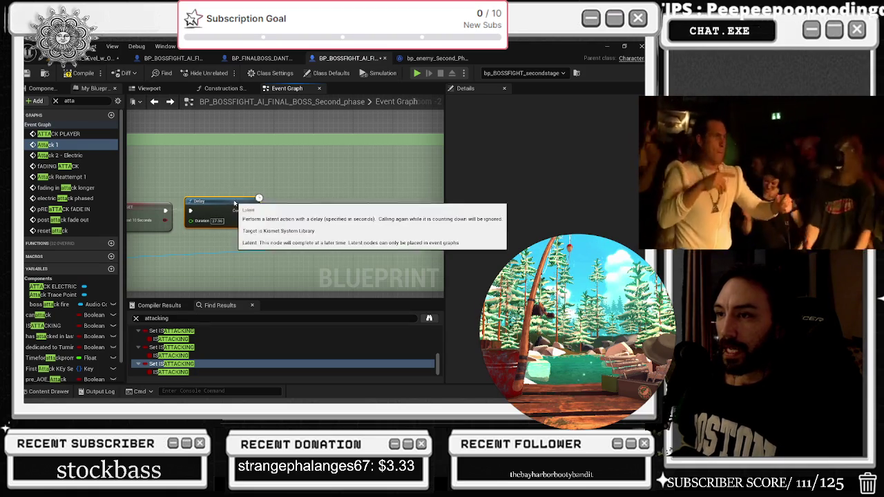
{"action": "scroll", "coordinate": [322, 159], "scroll_direction": "down", "scroll_amount": 1}
{"action": "left_click", "coordinate": [354, 233]}
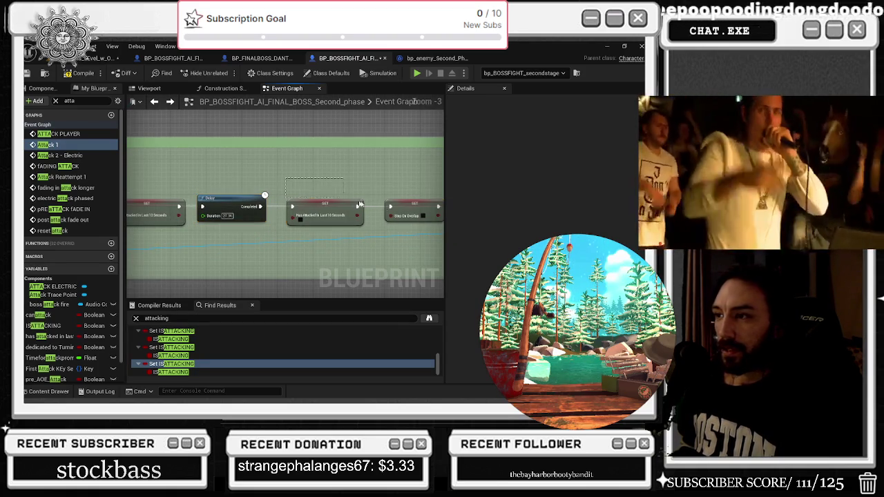
- Look over the sequence comment box, Timer, NOT, ATTACK PLAYER event and Gate nodes
{"action": "scroll", "coordinate": [353, 233], "scroll_direction": "up", "scroll_amount": 2}
{"action": "scroll", "coordinate": [414, 210], "scroll_direction": "down", "scroll_amount": 2}
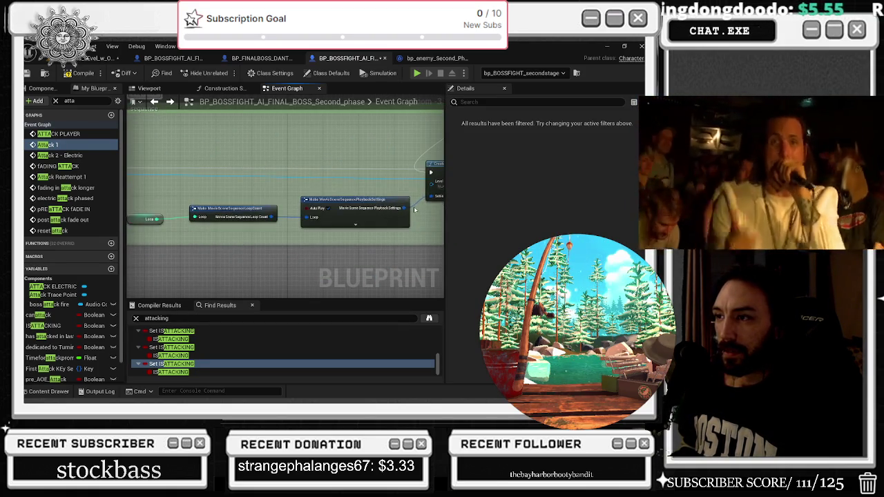
{"action": "scroll", "coordinate": [420, 200], "scroll_direction": "down", "scroll_amount": 1}
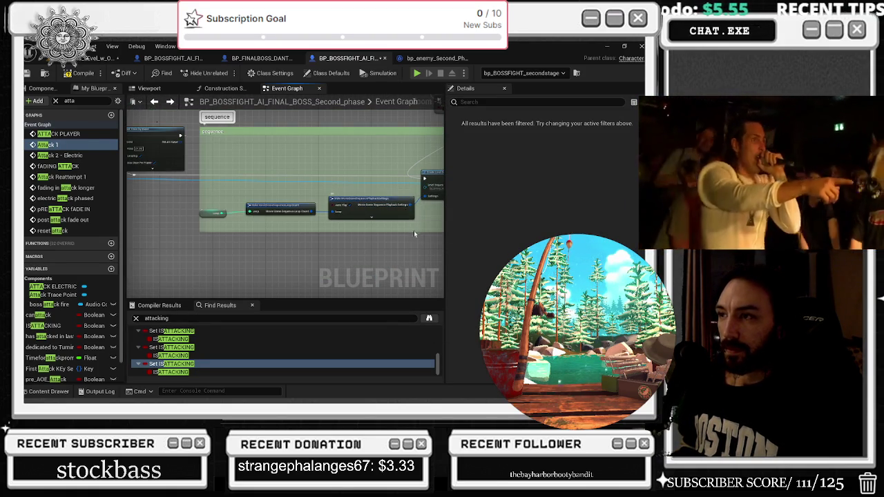
{"action": "mouse_move", "coordinate": [412, 242]}
{"action": "left_mouse_down"}
{"action": "mouse_move", "coordinate": [290, 238]}
{"action": "mouse_move", "coordinate": [414, 259]}
{"action": "left_mouse_up"}
{"action": "left_click_drag", "start_coordinate": [238, 114], "coordinate": [290, 216]}
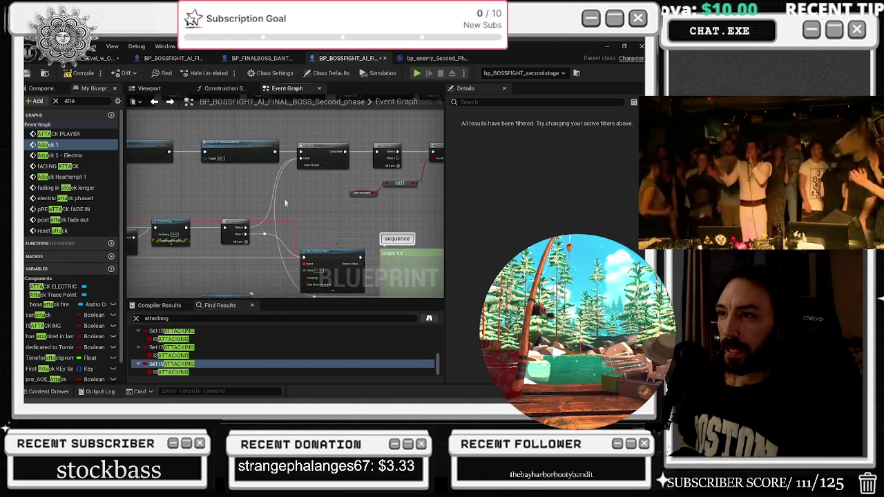
{"action": "left_click_drag", "start_coordinate": [305, 183], "coordinate": [243, 187]}
{"action": "mouse_move", "coordinate": [171, 154]}
{"action": "left_mouse_down"}
{"action": "mouse_move", "coordinate": [428, 207]}
{"action": "mouse_move", "coordinate": [391, 241]}
{"action": "left_mouse_up"}
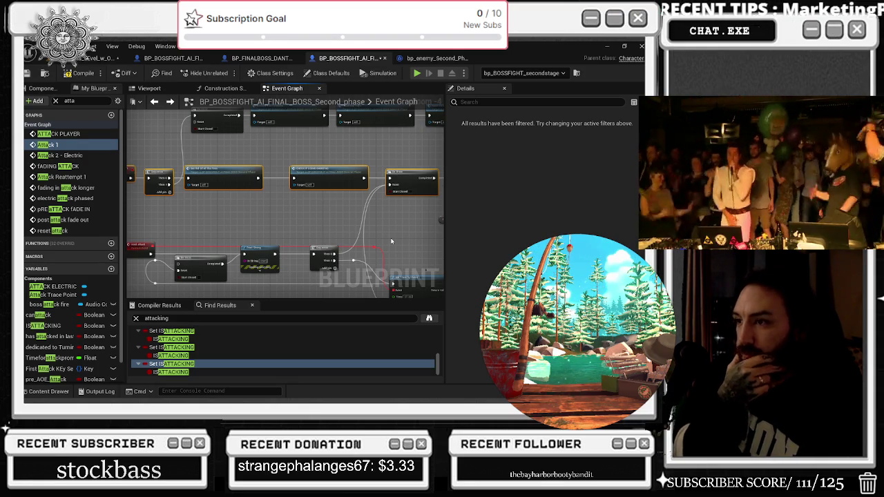
{"action": "scroll", "coordinate": [399, 194], "scroll_direction": "up", "scroll_amount": 2}
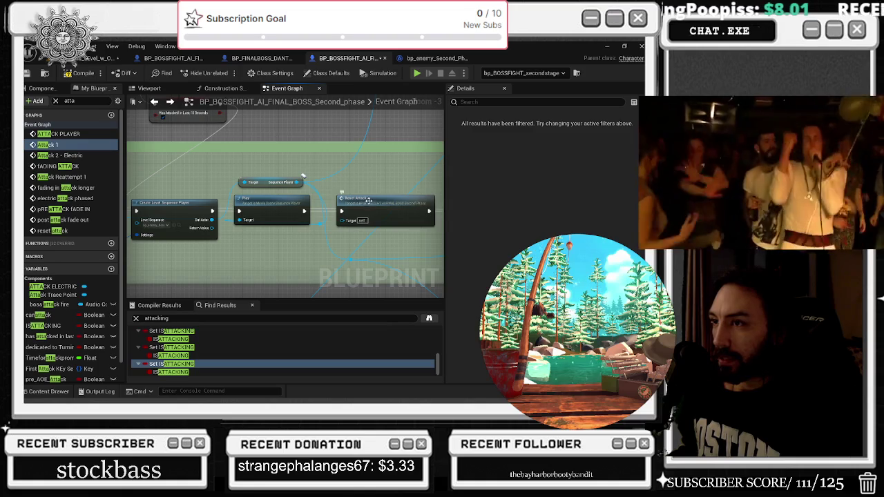
- Jump to the reset attack event definition, view its Do Once chain, and prepare a new search
{"action": "double_click", "coordinate": [368, 199]}
{"action": "scroll", "coordinate": [292, 198], "scroll_direction": "down", "scroll_amount": 2}
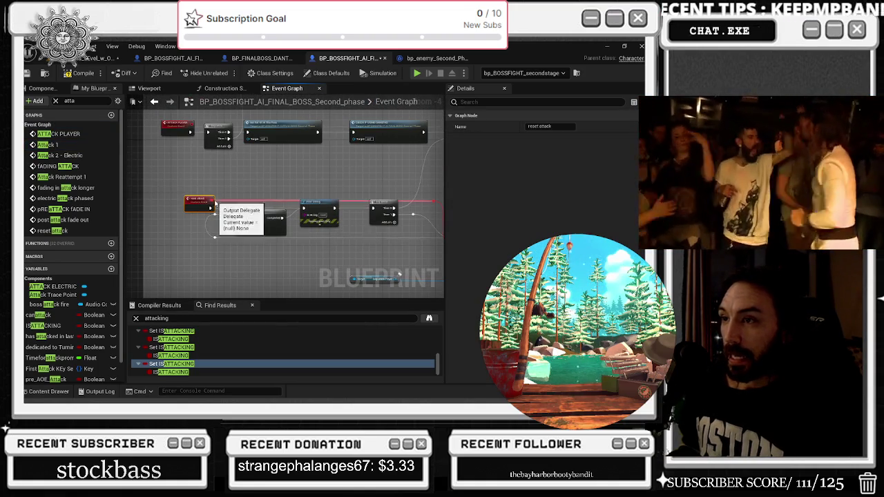
{"action": "scroll", "coordinate": [208, 210], "scroll_direction": "up", "scroll_amount": 1}
{"action": "mouse_move", "coordinate": [172, 171]}
{"action": "left_mouse_down"}
{"action": "mouse_move", "coordinate": [318, 228]}
{"action": "mouse_move", "coordinate": [421, 231]}
{"action": "mouse_move", "coordinate": [282, 214]}
{"action": "mouse_move", "coordinate": [256, 220]}
{"action": "mouse_move", "coordinate": [292, 260]}
{"action": "left_mouse_up"}
{"action": "mouse_move", "coordinate": [324, 181]}
{"action": "left_mouse_down"}
{"action": "mouse_move", "coordinate": [335, 193]}
{"action": "mouse_move", "coordinate": [265, 210]}
{"action": "left_mouse_up"}
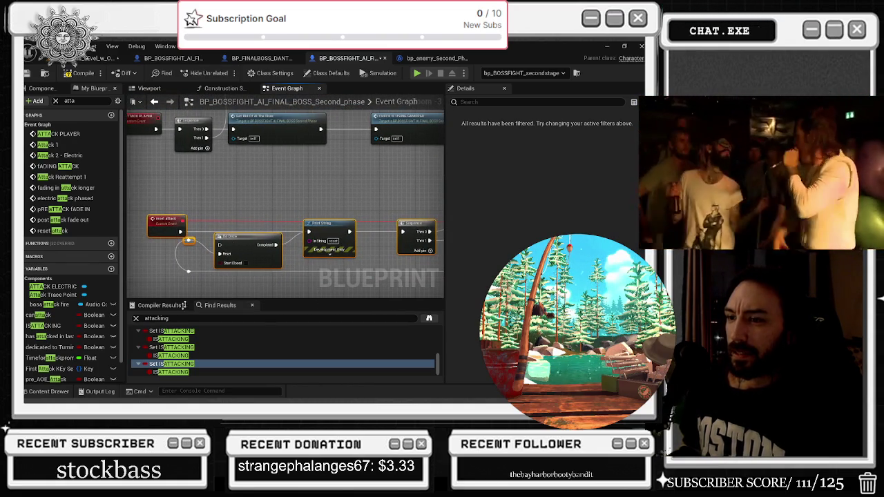
{"action": "double_click", "coordinate": [156, 318]}
{"action": "type", "text": "reset a"}
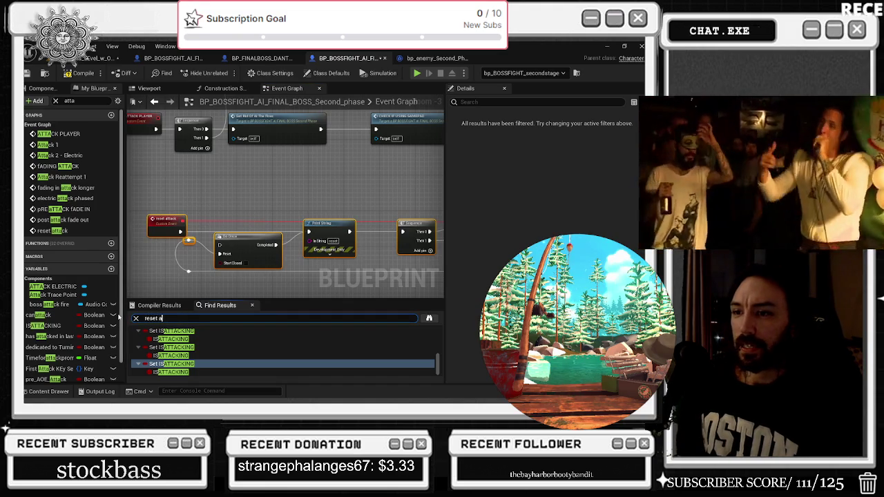
{"action": "type", "text": "ttack"}
{"action": "key", "text": "Return"}
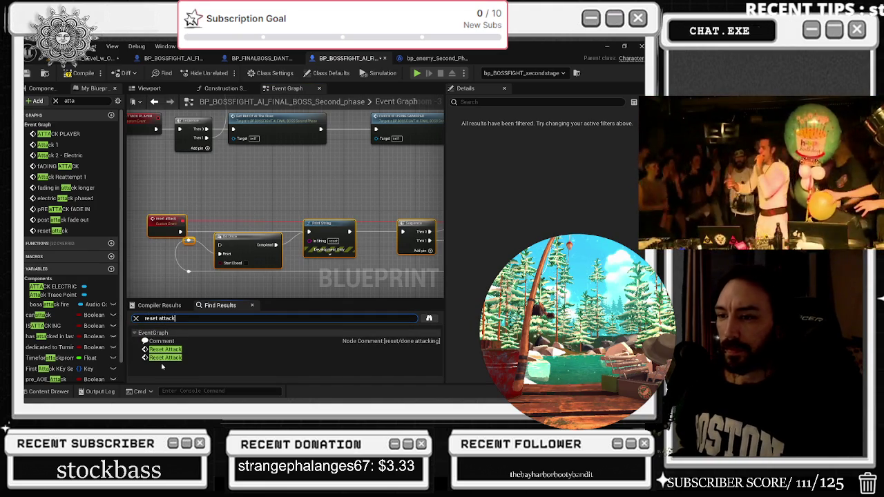
{"action": "left_click_drag", "start_coordinate": [246, 236], "coordinate": [176, 208]}
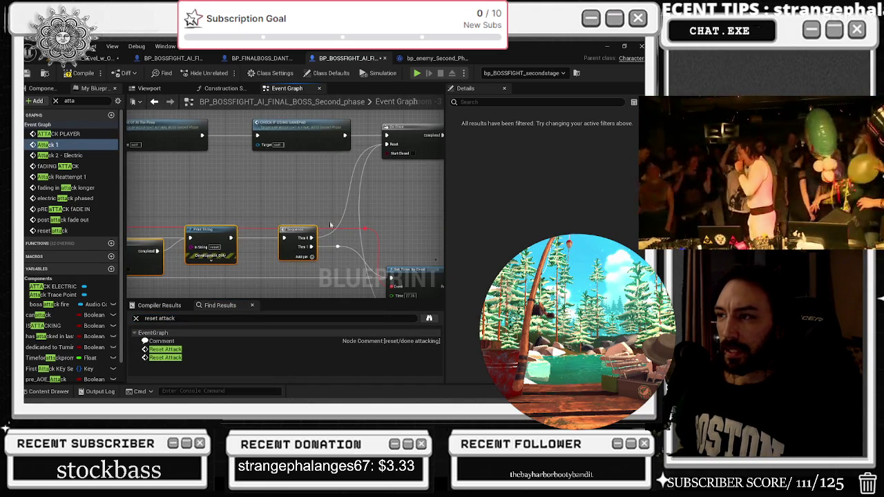
{"action": "left_click_drag", "start_coordinate": [251, 220], "coordinate": [382, 212]}
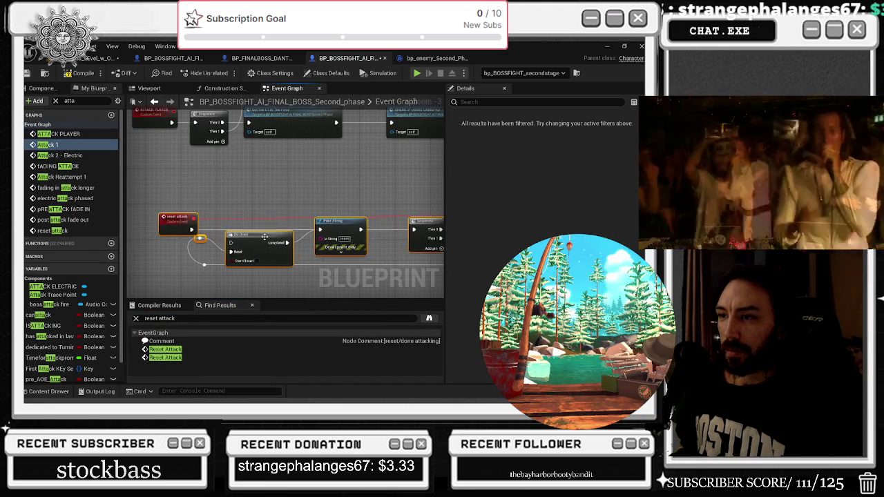
{"action": "left_click_drag", "start_coordinate": [172, 223], "coordinate": [319, 220]}
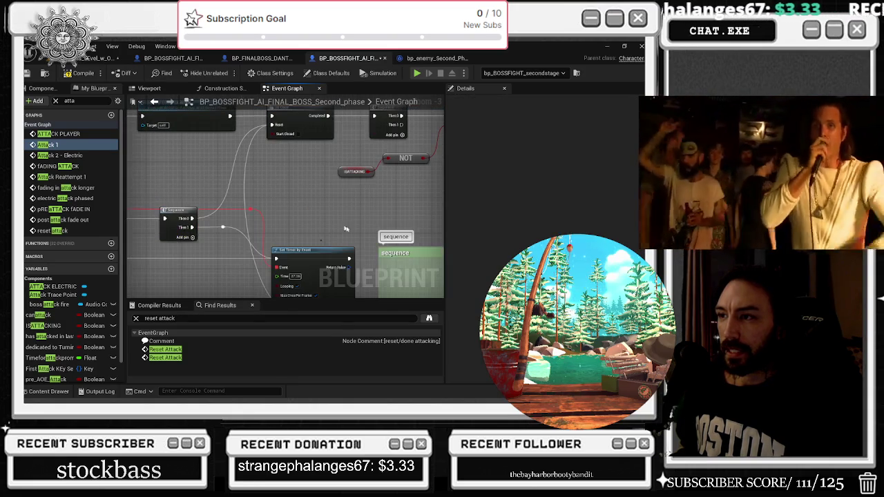
{"action": "left_click_drag", "start_coordinate": [303, 255], "coordinate": [309, 190]}
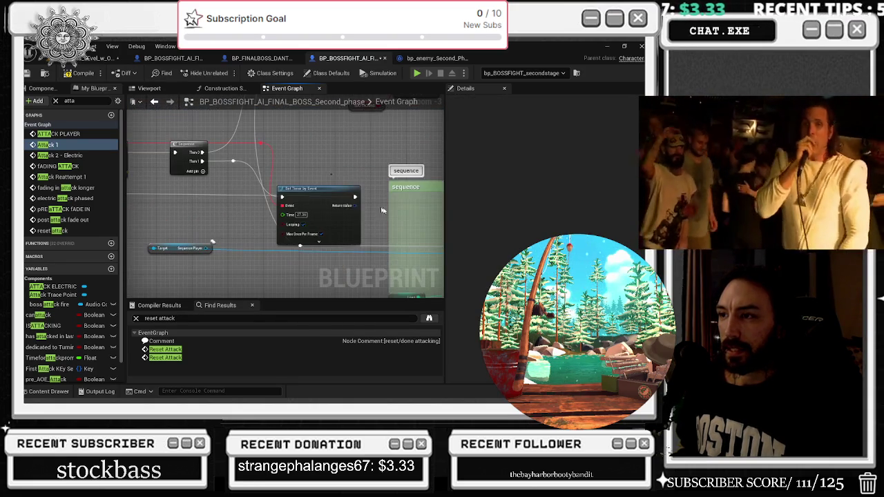
{"action": "left_click", "coordinate": [383, 201]}
{"action": "left_click_drag", "start_coordinate": [326, 161], "coordinate": [385, 173]}
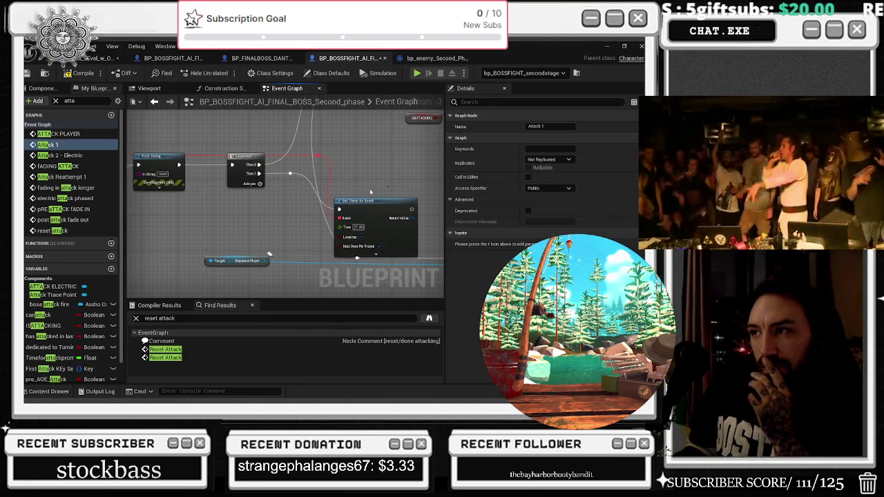
{"action": "mouse_move", "coordinate": [376, 209]}
{"action": "left_mouse_down"}
{"action": "mouse_move", "coordinate": [377, 200]}
{"action": "mouse_move", "coordinate": [566, 211]}
{"action": "left_mouse_up"}
{"action": "left_click", "coordinate": [213, 219]}
{"action": "left_click_drag", "start_coordinate": [213, 219], "coordinate": [255, 242]}
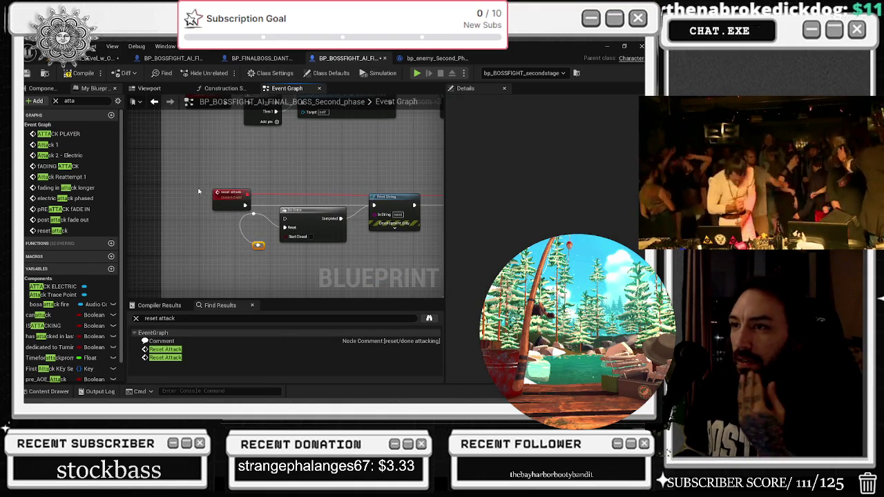
{"action": "left_click_drag", "start_coordinate": [373, 175], "coordinate": [276, 168]}
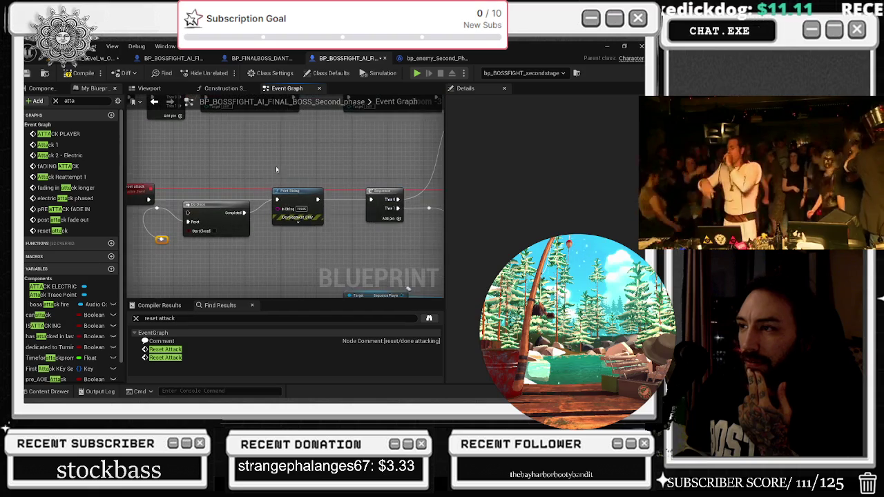
{"action": "left_click_drag", "start_coordinate": [368, 172], "coordinate": [249, 177]}
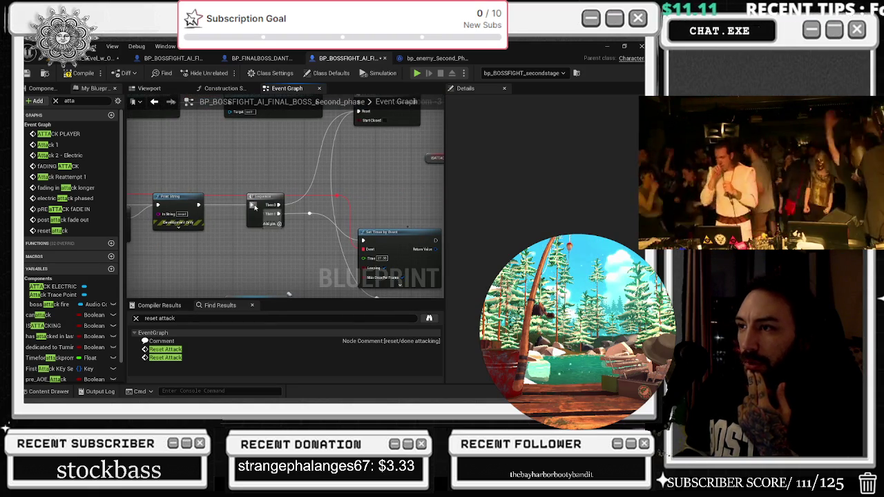
{"action": "mouse_move", "coordinate": [405, 208]}
{"action": "left_mouse_down"}
{"action": "mouse_move", "coordinate": [372, 194]}
{"action": "mouse_move", "coordinate": [365, 201]}
{"action": "left_mouse_up"}
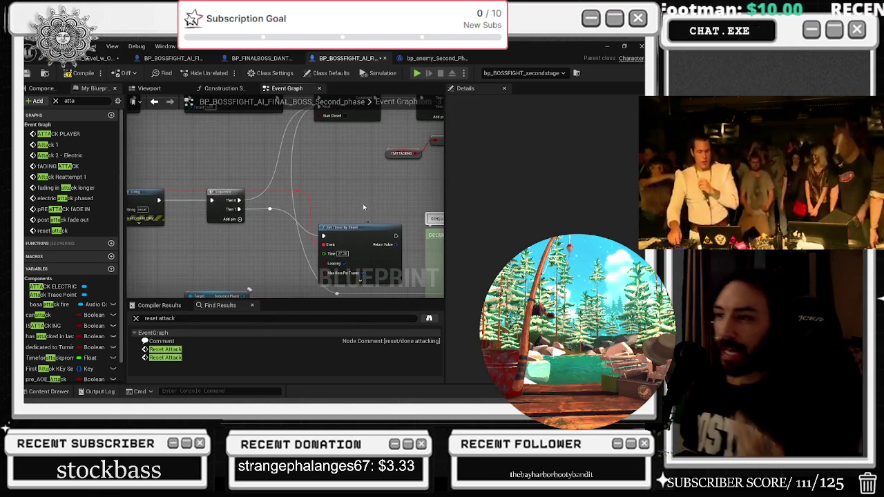
{"action": "left_click", "coordinate": [270, 234]}
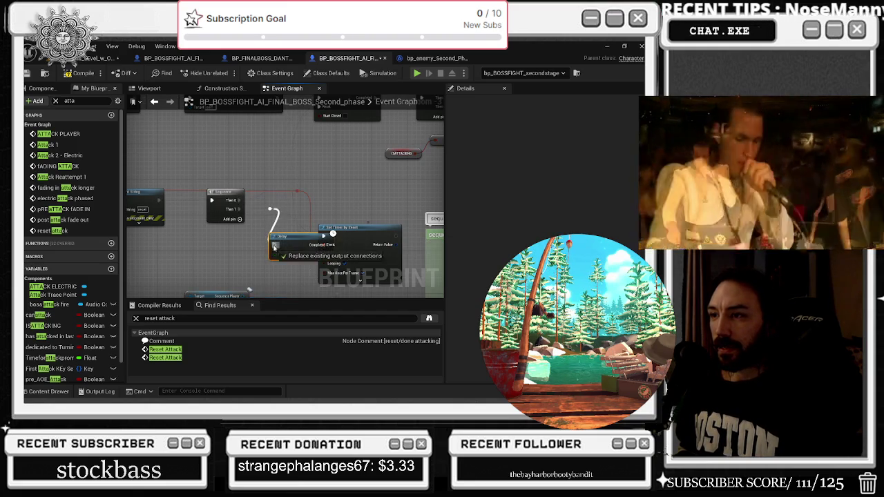
- Set the Delay Duration to 27.36 and move the timer node apart from it
{"action": "left_click", "coordinate": [297, 255]}
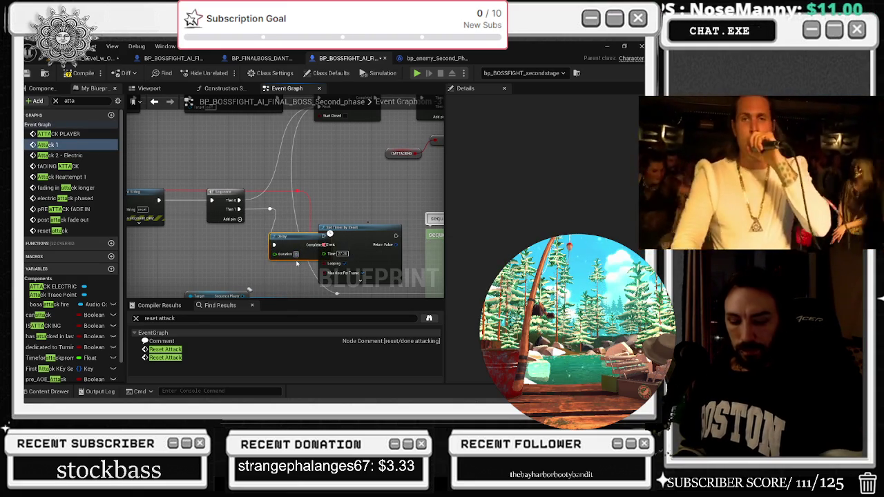
{"action": "mouse_move", "coordinate": [370, 232]}
{"action": "left_mouse_down"}
{"action": "mouse_move", "coordinate": [384, 227]}
{"action": "mouse_move", "coordinate": [370, 174]}
{"action": "mouse_move", "coordinate": [352, 150]}
{"action": "mouse_move", "coordinate": [303, 173]}
{"action": "mouse_move", "coordinate": [277, 157]}
{"action": "left_mouse_up"}
{"action": "left_click", "coordinate": [302, 141]}
{"action": "left_click_drag", "start_coordinate": [290, 207], "coordinate": [321, 194]}
{"action": "left_click_drag", "start_coordinate": [248, 252], "coordinate": [260, 244]}
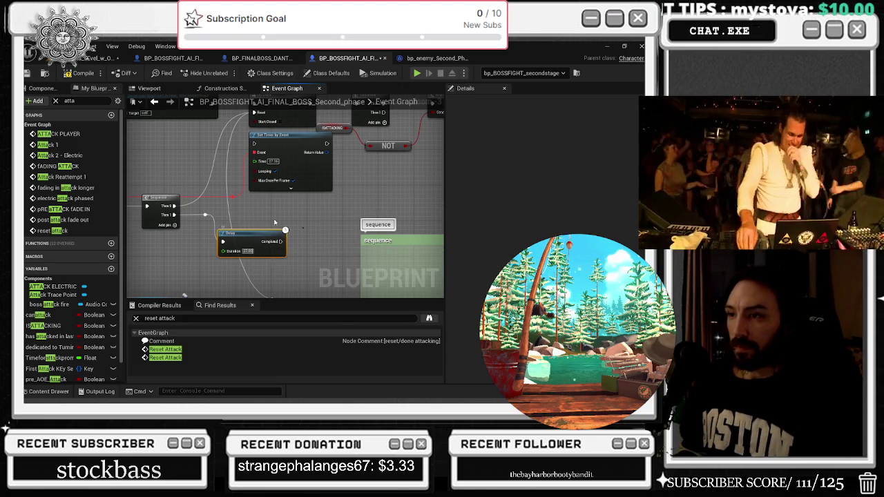
{"action": "left_click", "coordinate": [277, 223]}
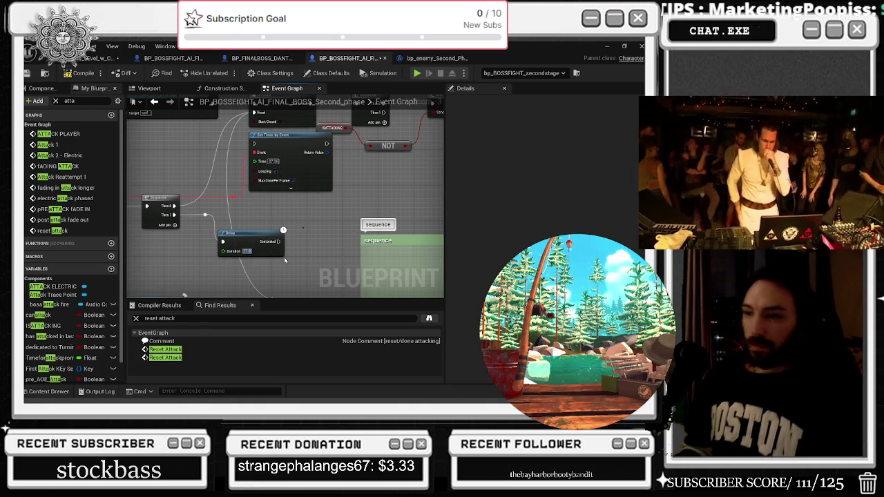
{"action": "double_click", "coordinate": [48, 145]}
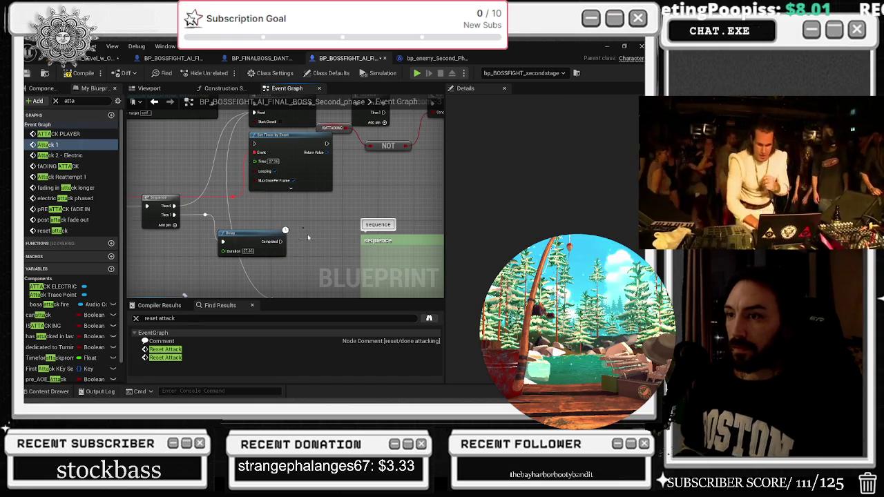
{"action": "mouse_move", "coordinate": [454, 233]}
{"action": "left_mouse_down"}
{"action": "mouse_move", "coordinate": [384, 226]}
{"action": "mouse_move", "coordinate": [376, 237]}
{"action": "mouse_move", "coordinate": [390, 246]}
{"action": "left_mouse_up"}
- Add a Reset Attack call after the Delay and place the two nodes together
{"action": "type", "text": "eset attack"}
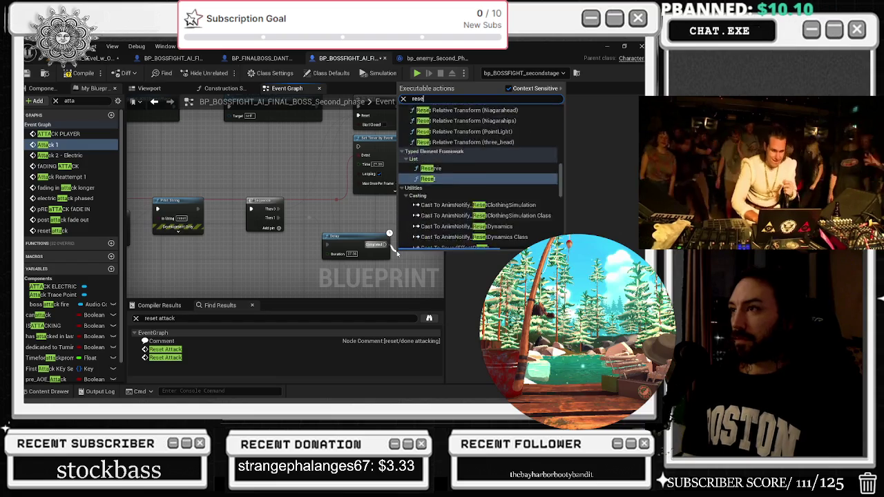
{"action": "key", "text": "Return"}
{"action": "mouse_move", "coordinate": [399, 252]}
{"action": "left_mouse_down"}
{"action": "mouse_move", "coordinate": [412, 236]}
{"action": "mouse_move", "coordinate": [319, 243]}
{"action": "left_mouse_up"}
{"action": "mouse_move", "coordinate": [261, 240]}
{"action": "left_mouse_down"}
{"action": "mouse_move", "coordinate": [397, 271]}
{"action": "mouse_move", "coordinate": [406, 228]}
{"action": "left_mouse_up"}
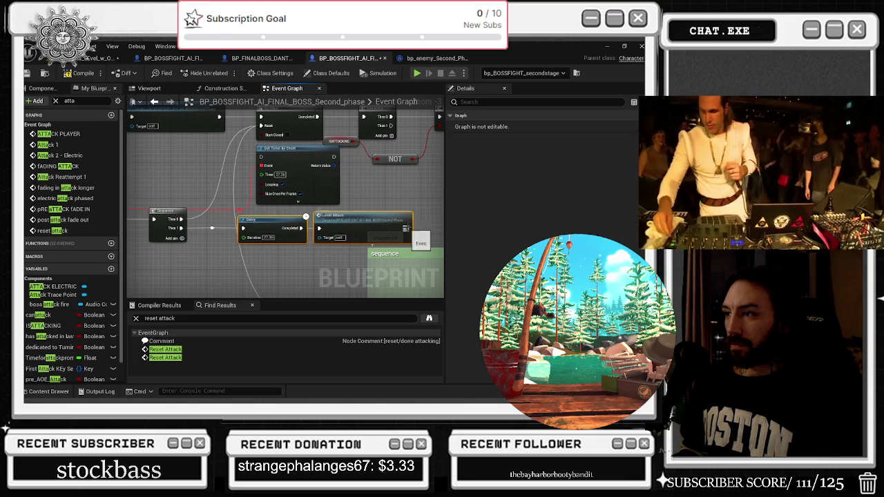
- Check the reset attack event definition, compile the blueprint, and select the Attack 1 event
{"action": "double_click", "coordinate": [407, 228]}
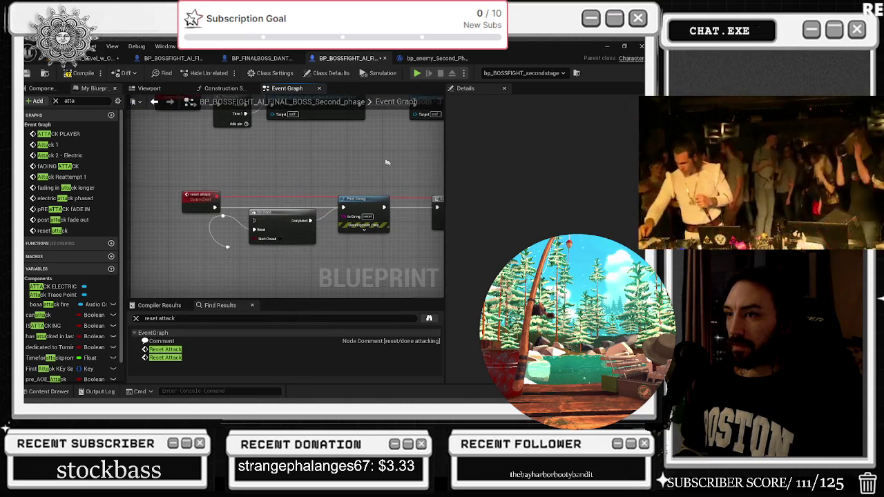
{"action": "key", "text": "alt+Left"}
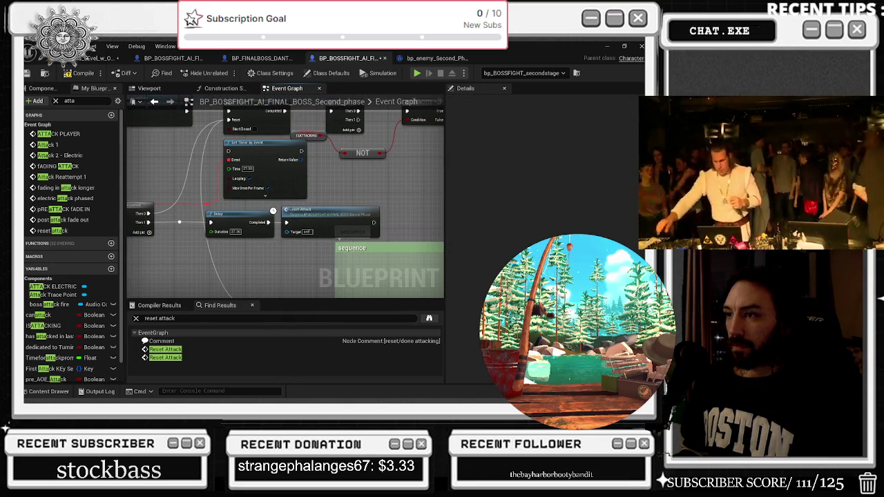
{"action": "double_click", "coordinate": [234, 148]}
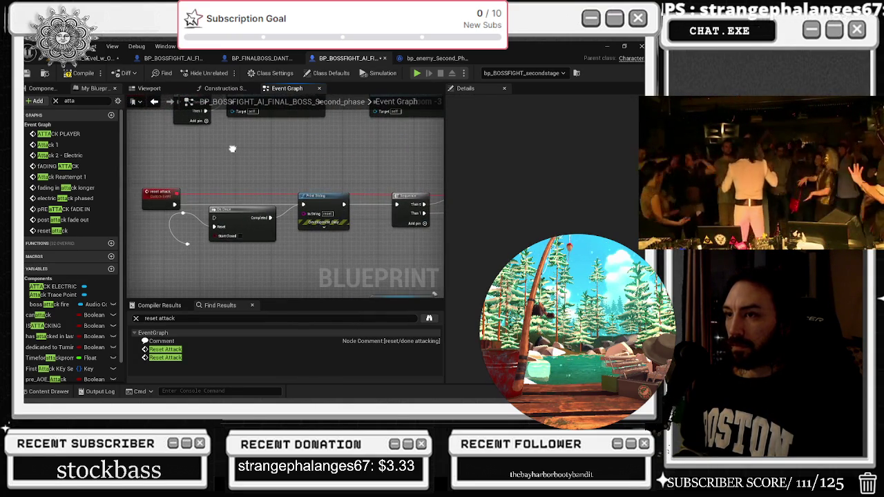
{"action": "key", "text": "alt+Left"}
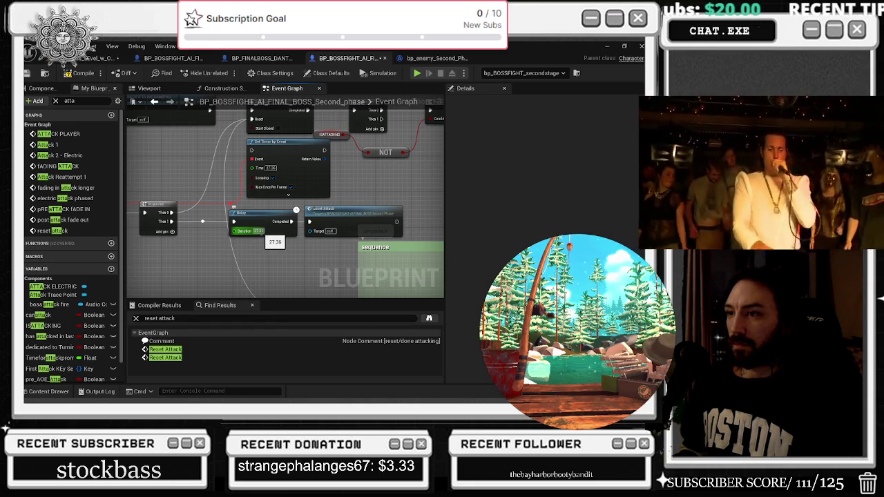
{"action": "double_click", "coordinate": [376, 210]}
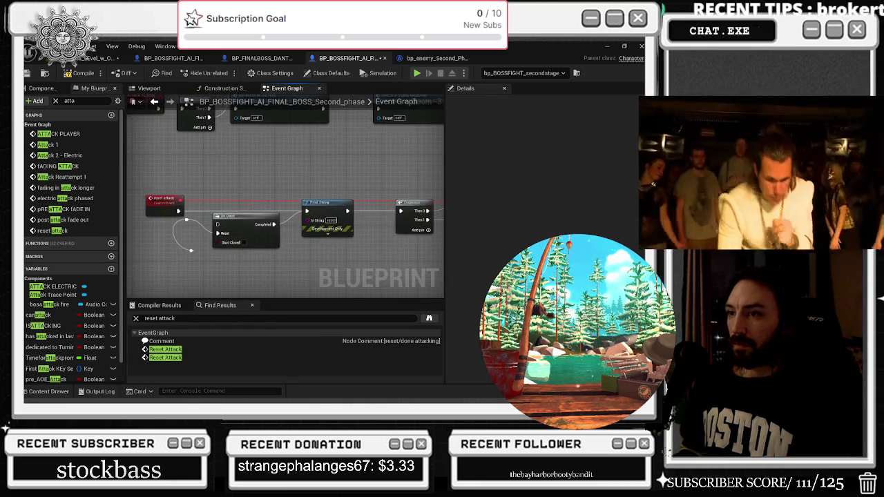
{"action": "left_click", "coordinate": [77, 74]}
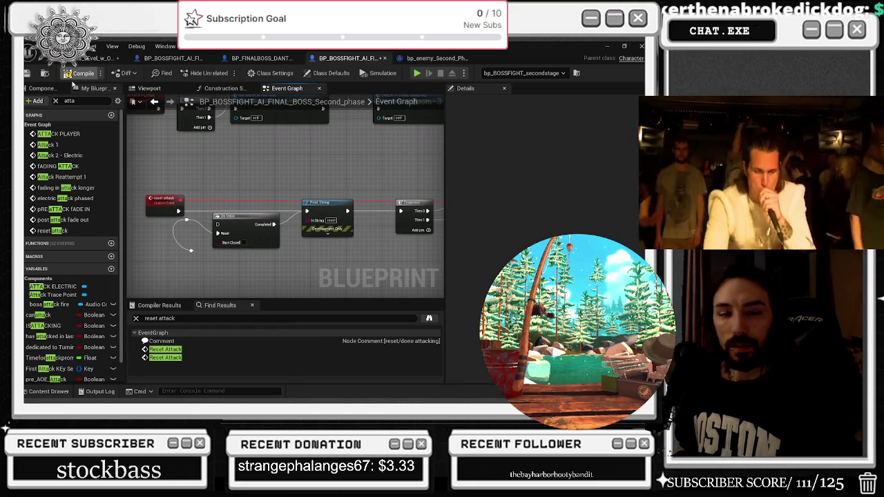
{"action": "left_click", "coordinate": [62, 144]}
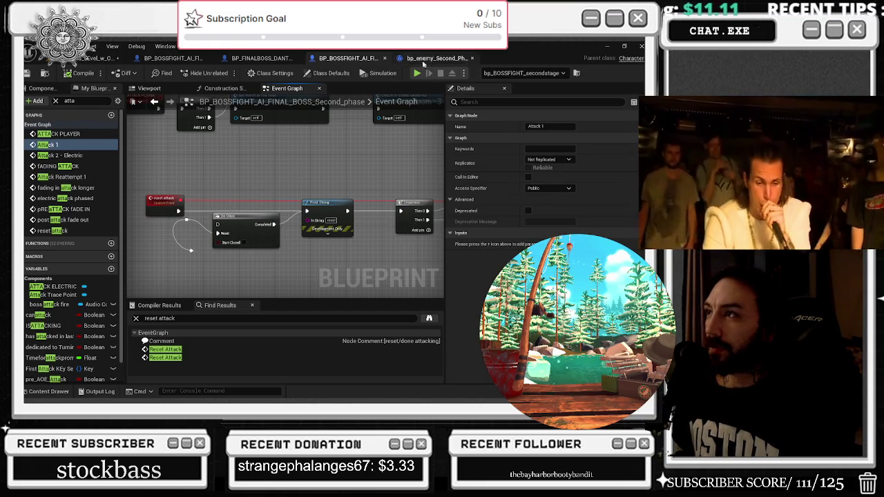
- Zoom around the attack 1 comment and select the Set Timer by Event node
{"action": "scroll", "coordinate": [183, 165], "scroll_direction": "down", "scroll_amount": 5}
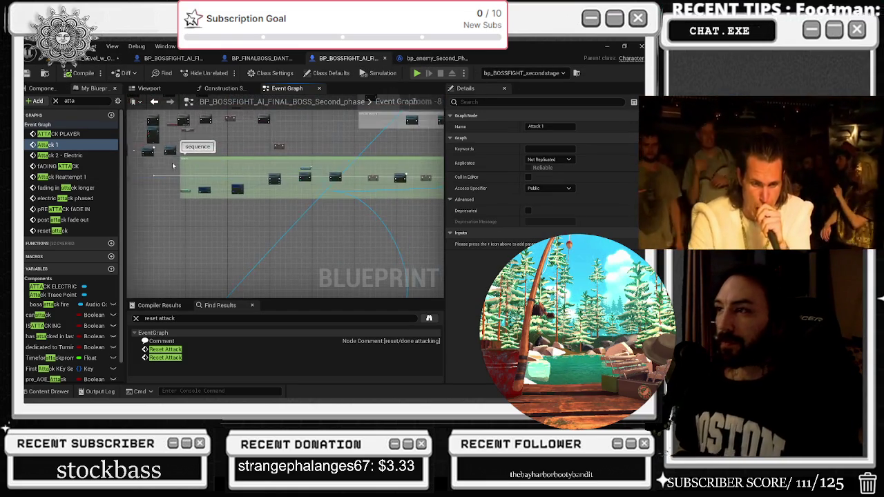
{"action": "scroll", "coordinate": [183, 166], "scroll_direction": "down", "scroll_amount": 4}
{"action": "left_click_drag", "start_coordinate": [183, 166], "coordinate": [156, 180]}
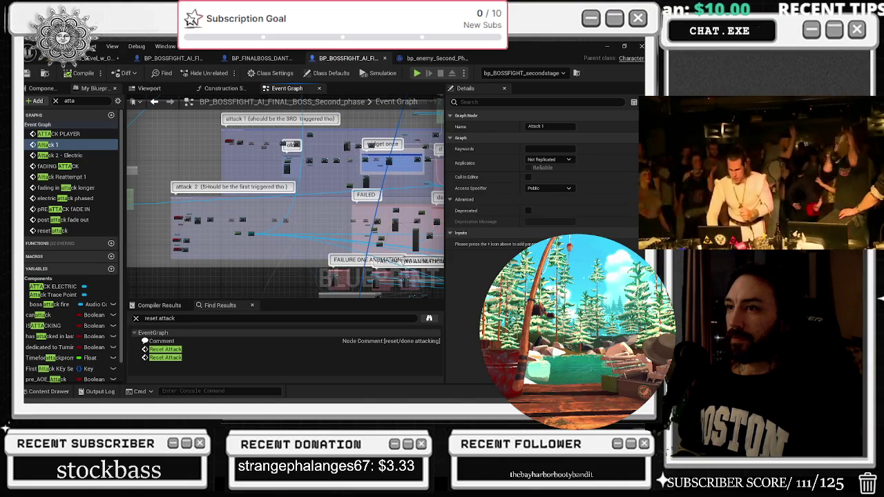
{"action": "scroll", "coordinate": [222, 187], "scroll_direction": "up", "scroll_amount": 7}
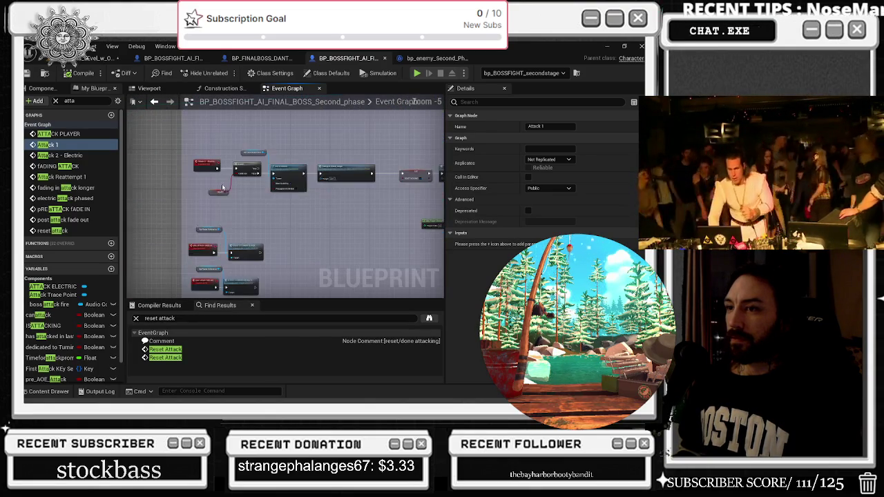
{"action": "scroll", "coordinate": [222, 187], "scroll_direction": "up", "scroll_amount": 3}
{"action": "scroll", "coordinate": [253, 184], "scroll_direction": "down", "scroll_amount": 6}
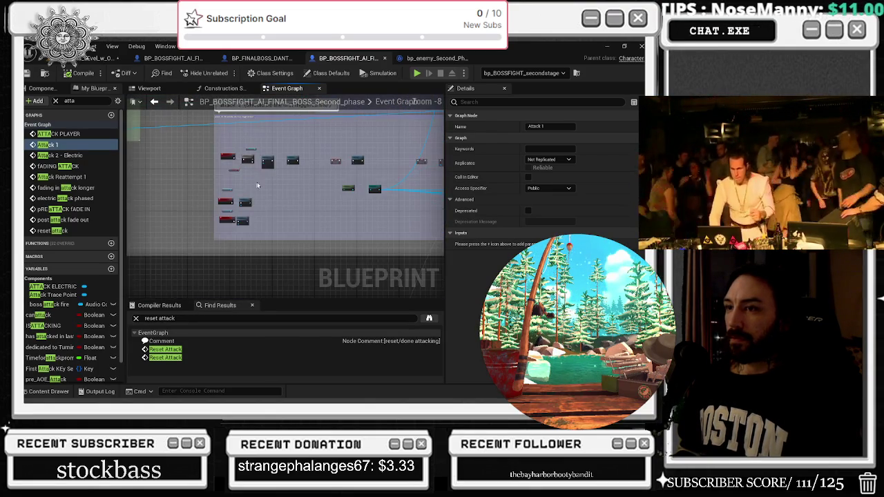
{"action": "scroll", "coordinate": [253, 183], "scroll_direction": "down", "scroll_amount": 2}
{"action": "scroll", "coordinate": [160, 237], "scroll_direction": "up", "scroll_amount": 2}
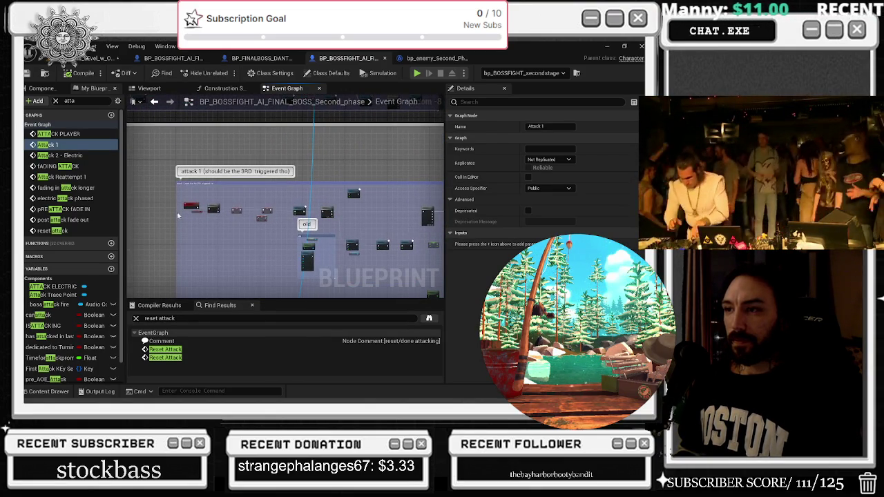
{"action": "scroll", "coordinate": [174, 220], "scroll_direction": "down", "scroll_amount": 3}
{"action": "scroll", "coordinate": [345, 206], "scroll_direction": "up", "scroll_amount": 3}
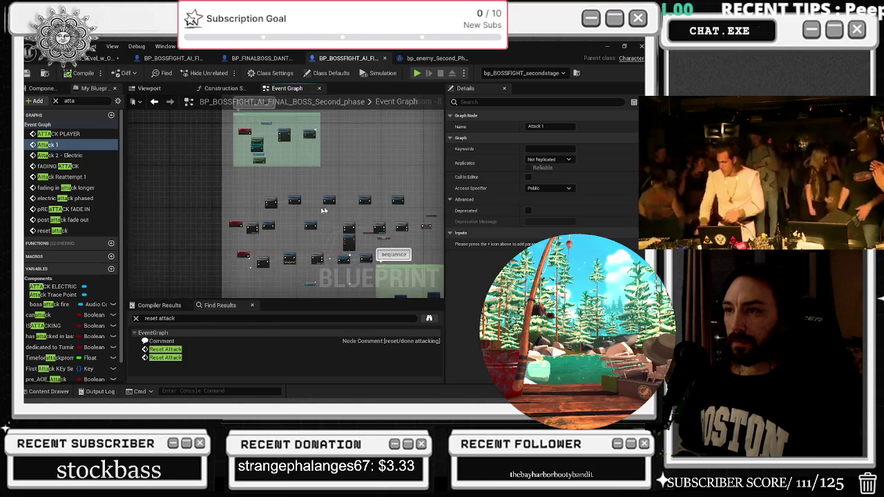
{"action": "scroll", "coordinate": [345, 206], "scroll_direction": "up", "scroll_amount": 4}
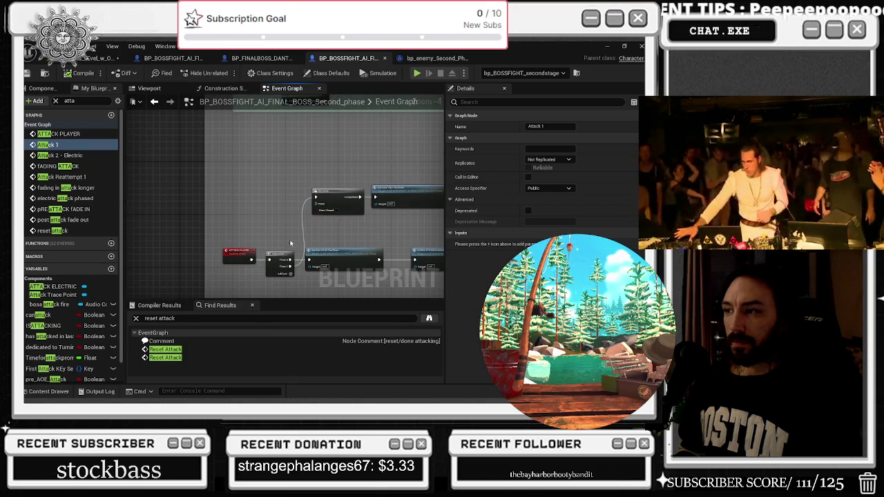
{"action": "scroll", "coordinate": [289, 245], "scroll_direction": "down", "scroll_amount": 3}
{"action": "scroll", "coordinate": [231, 214], "scroll_direction": "up", "scroll_amount": 3}
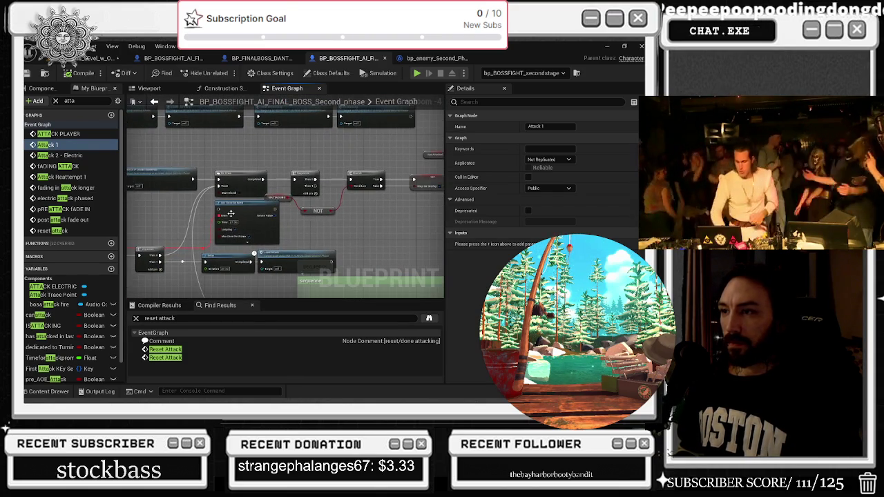
{"action": "left_click", "coordinate": [231, 214]}
{"action": "scroll", "coordinate": [332, 235], "scroll_direction": "up", "scroll_amount": 2}
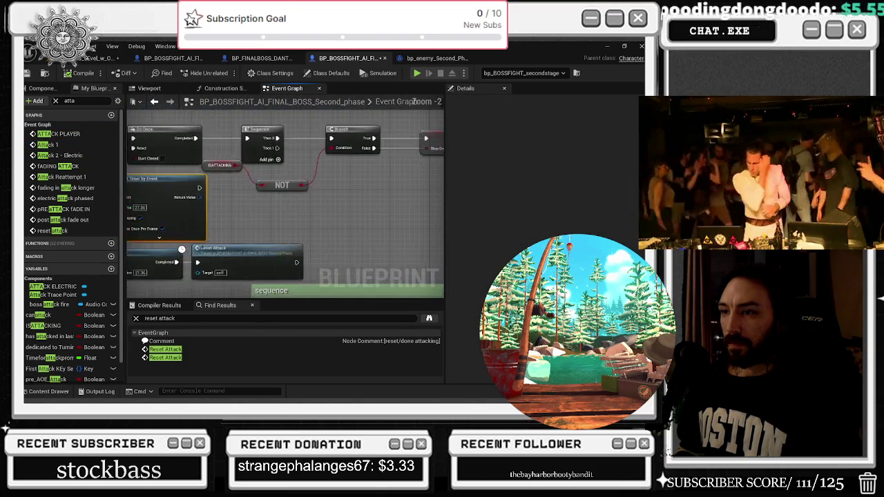
{"action": "scroll", "coordinate": [278, 233], "scroll_direction": "down", "scroll_amount": 3}
{"action": "scroll", "coordinate": [259, 195], "scroll_direction": "up", "scroll_amount": 3}
- Inspect the two SET nodes below the timer and nudge them slightly right
{"action": "mouse_move", "coordinate": [259, 195]}
{"action": "left_mouse_down"}
{"action": "mouse_move", "coordinate": [292, 232]}
{"action": "mouse_move", "coordinate": [293, 176]}
{"action": "mouse_move", "coordinate": [228, 176]}
{"action": "mouse_move", "coordinate": [174, 159]}
{"action": "mouse_move", "coordinate": [280, 167]}
{"action": "mouse_move", "coordinate": [238, 155]}
{"action": "left_mouse_up"}
{"action": "left_click", "coordinate": [242, 207]}
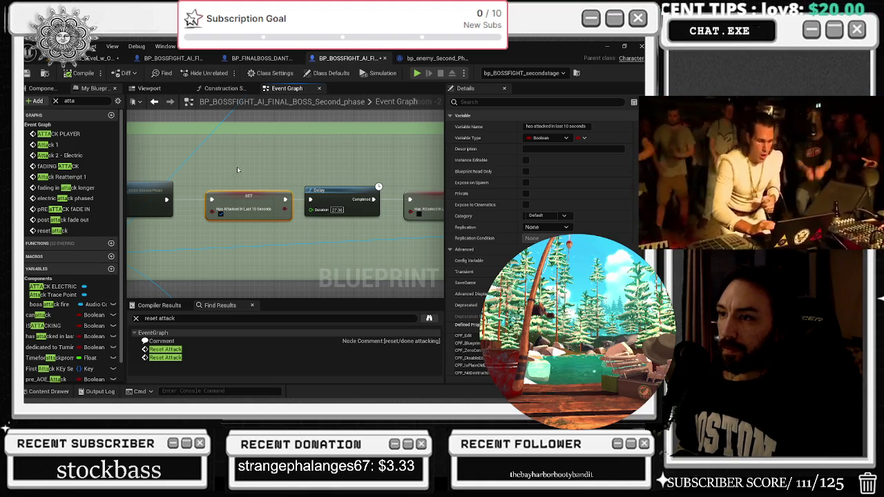
{"action": "left_click", "coordinate": [237, 169]}
{"action": "left_click_drag", "start_coordinate": [387, 183], "coordinate": [162, 194]}
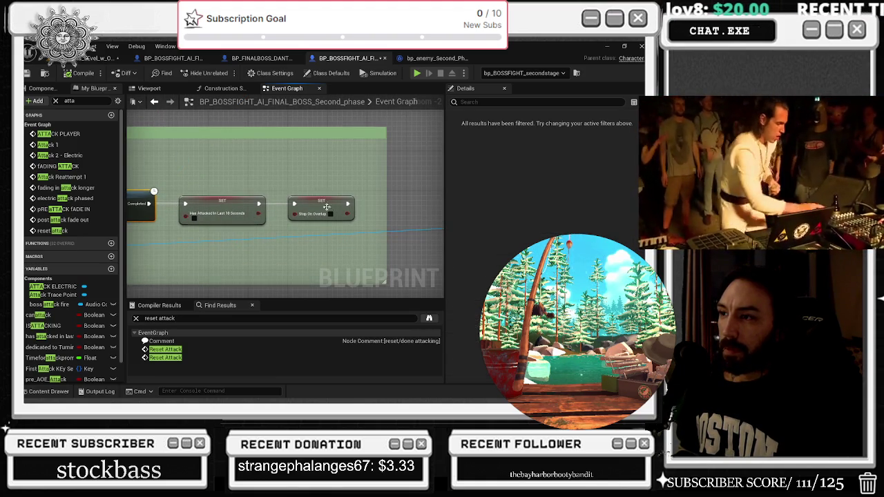
{"action": "left_click_drag", "start_coordinate": [310, 205], "coordinate": [320, 205]}
{"action": "left_click_drag", "start_coordinate": [212, 205], "coordinate": [360, 193]}
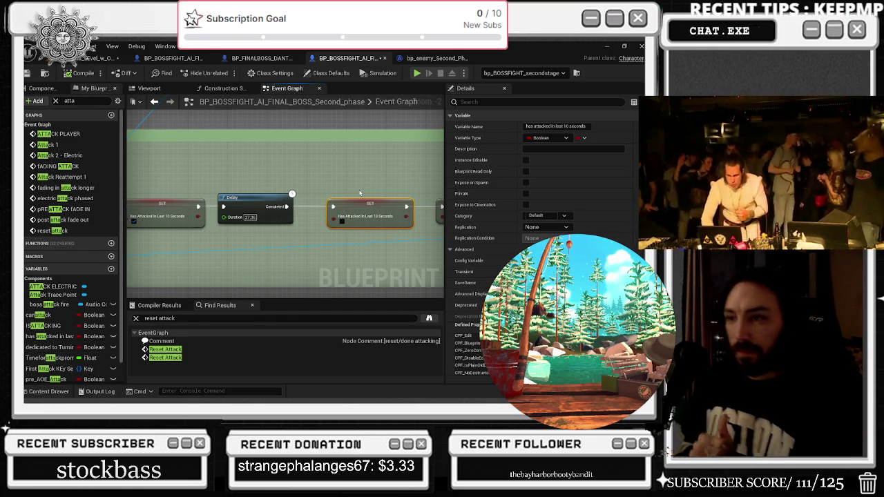
- Shift the has attacked in last 10 seconds setter and the Delay node left
{"action": "mouse_move", "coordinate": [304, 156]}
{"action": "left_mouse_down"}
{"action": "mouse_move", "coordinate": [406, 170]}
{"action": "mouse_move", "coordinate": [428, 138]}
{"action": "mouse_move", "coordinate": [356, 210]}
{"action": "left_mouse_up"}
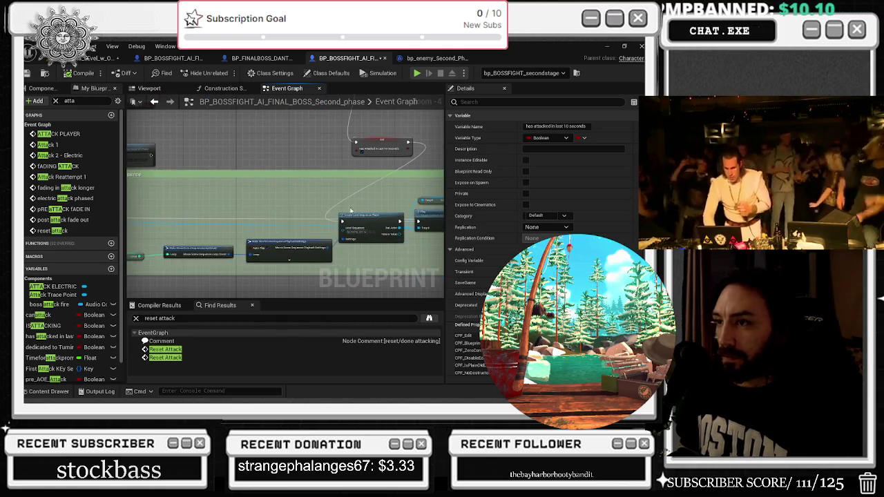
{"action": "left_click_drag", "start_coordinate": [288, 215], "coordinate": [241, 280]}
{"action": "left_click_drag", "start_coordinate": [316, 208], "coordinate": [254, 216]}
{"action": "left_click_drag", "start_coordinate": [280, 142], "coordinate": [267, 144]}
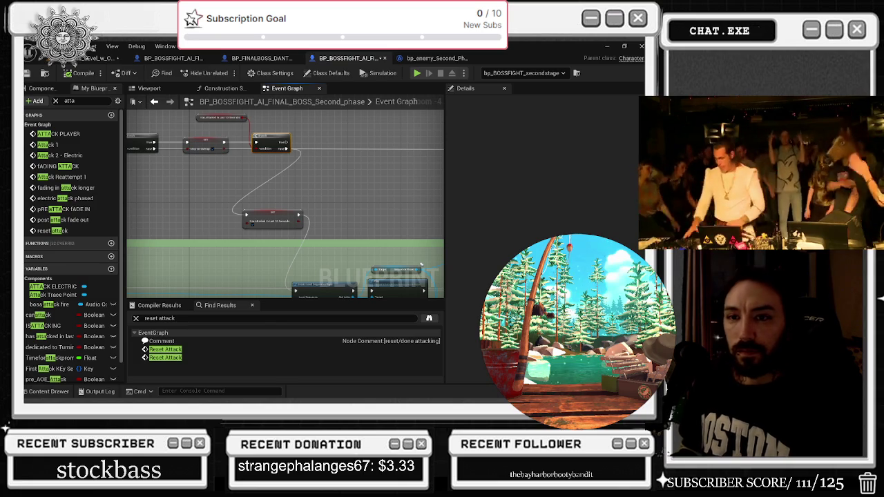
{"action": "scroll", "coordinate": [337, 211], "scroll_direction": "down", "scroll_amount": 6}
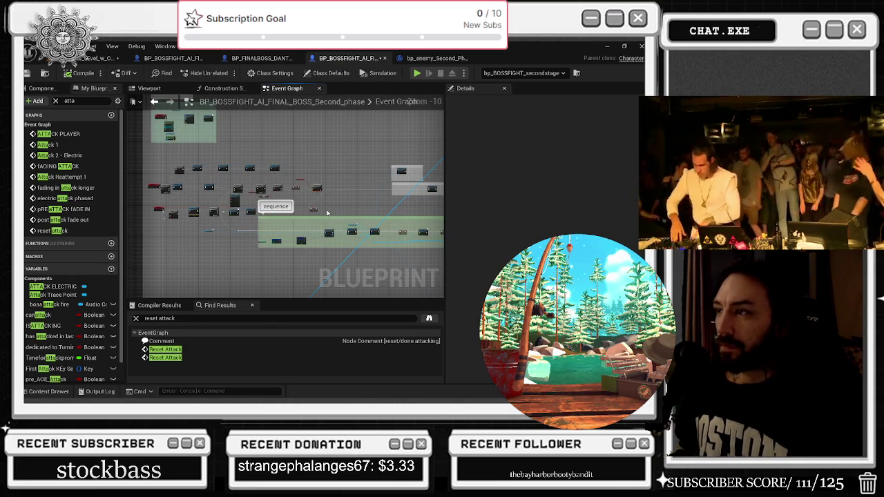
- Select the 'has attacked in last 10 seconds' SET node, then save BP_BOSSFIGHT_AI_FINAL_BOSS_Second_phase
{"action": "scroll", "coordinate": [272, 174], "scroll_direction": "up", "scroll_amount": 2}
{"action": "scroll", "coordinate": [173, 147], "scroll_direction": "down", "scroll_amount": 2}
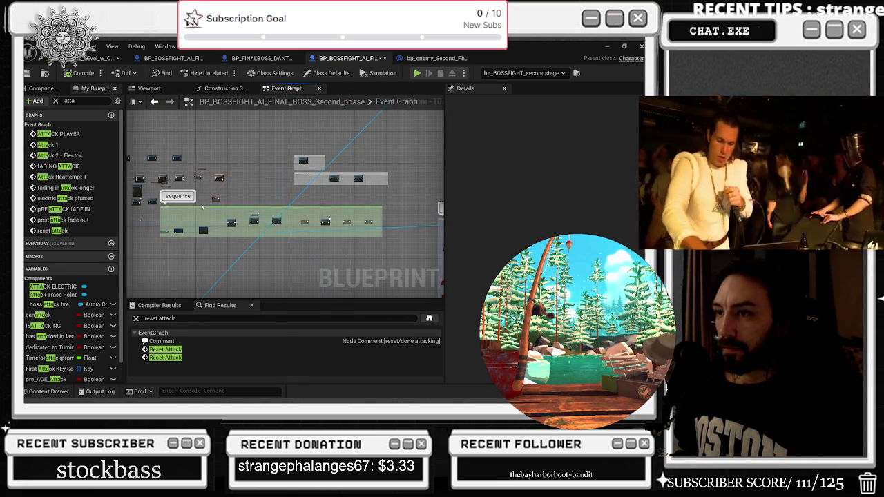
{"action": "scroll", "coordinate": [219, 203], "scroll_direction": "up", "scroll_amount": 4}
{"action": "left_click", "coordinate": [228, 197]}
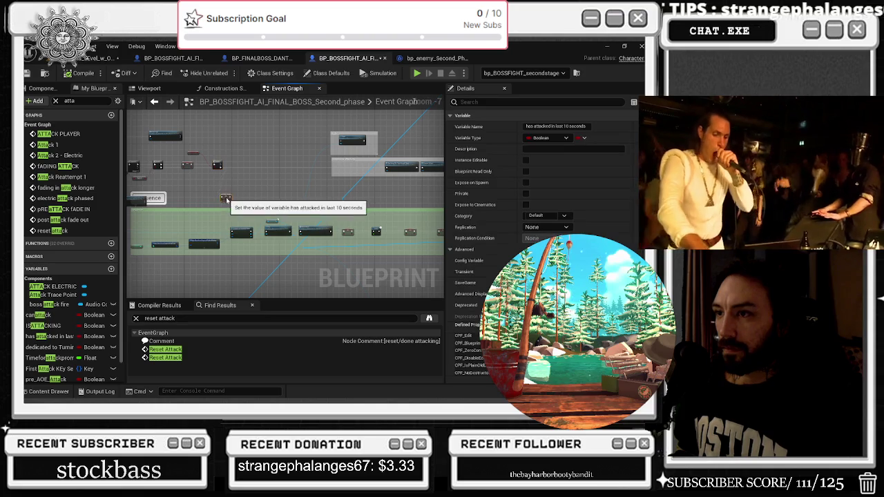
{"action": "scroll", "coordinate": [269, 182], "scroll_direction": "up", "scroll_amount": 3}
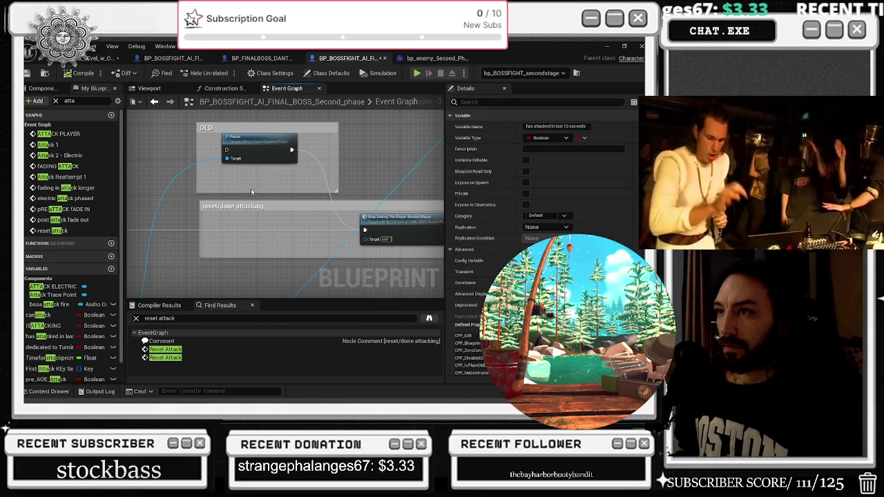
{"action": "left_click", "coordinate": [27, 72]}
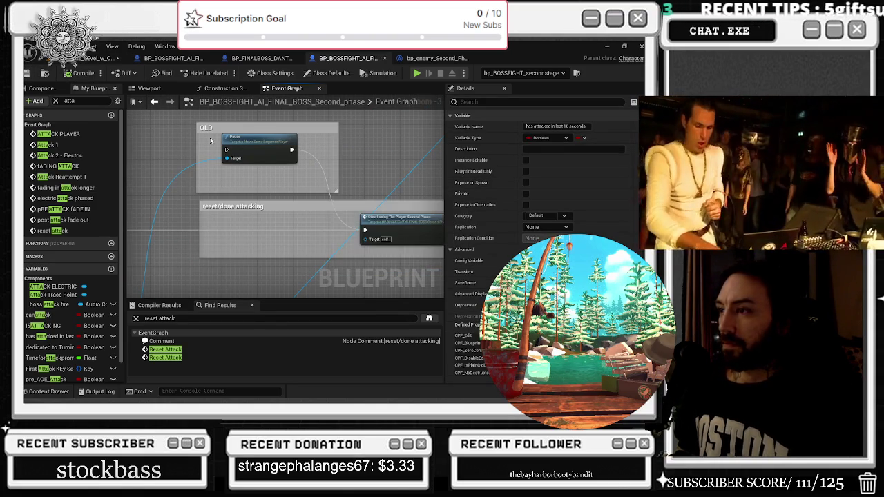
{"action": "scroll", "coordinate": [408, 208], "scroll_direction": "down", "scroll_amount": 5}
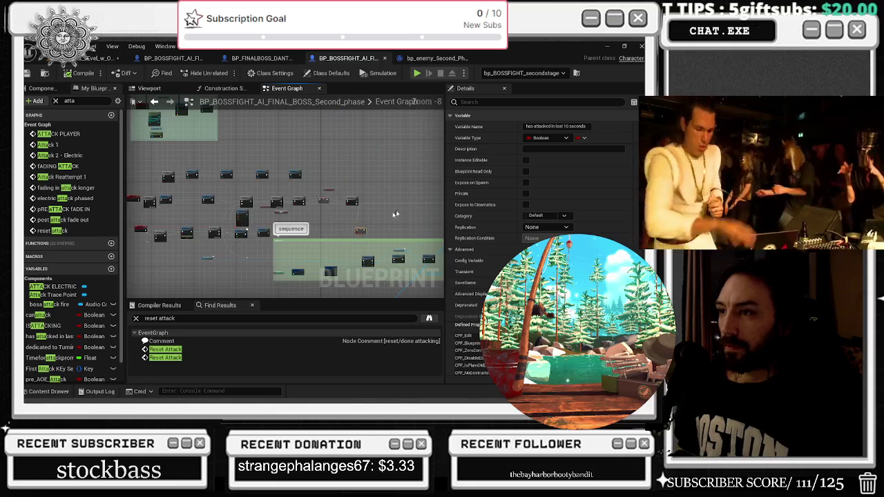
{"action": "scroll", "coordinate": [251, 225], "scroll_direction": "up", "scroll_amount": 4}
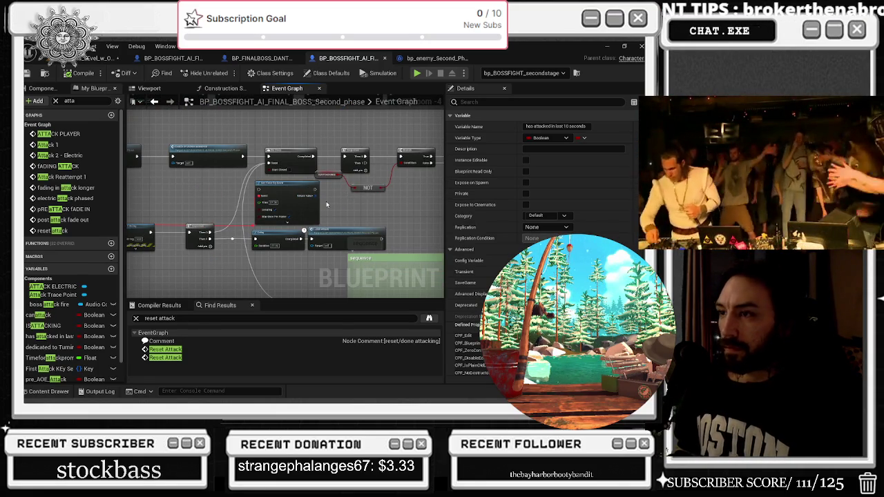
- Save the boss blueprint with Ctrl+S and pan to the green Sequence comment area
{"action": "mouse_move", "coordinate": [188, 198]}
{"action": "left_mouse_down"}
{"action": "mouse_move", "coordinate": [313, 212]}
{"action": "mouse_move", "coordinate": [119, 203]}
{"action": "left_mouse_up"}
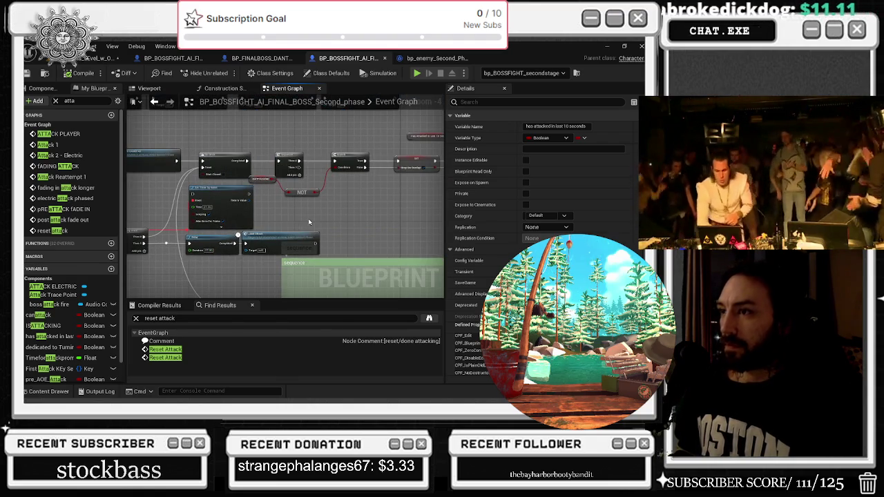
{"action": "left_click_drag", "start_coordinate": [309, 222], "coordinate": [141, 233]}
{"action": "key", "text": "ctrl+s"}
{"action": "mouse_move", "coordinate": [159, 249]}
{"action": "left_mouse_down"}
{"action": "mouse_move", "coordinate": [257, 183]}
{"action": "mouse_move", "coordinate": [308, 217]}
{"action": "mouse_move", "coordinate": [297, 207]}
{"action": "mouse_move", "coordinate": [276, 217]}
{"action": "mouse_move", "coordinate": [283, 223]}
{"action": "left_mouse_up"}
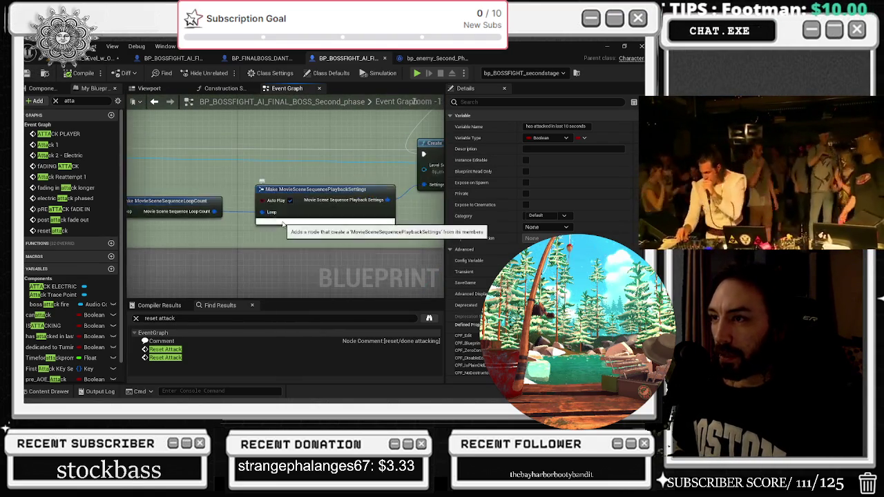
- Reveal the playback settings node's advanced pins, inspect the Loop variable, and save the blueprint
{"action": "left_click", "coordinate": [282, 223]}
{"action": "left_click_drag", "start_coordinate": [148, 232], "coordinate": [251, 235]}
{"action": "left_click", "coordinate": [155, 217]}
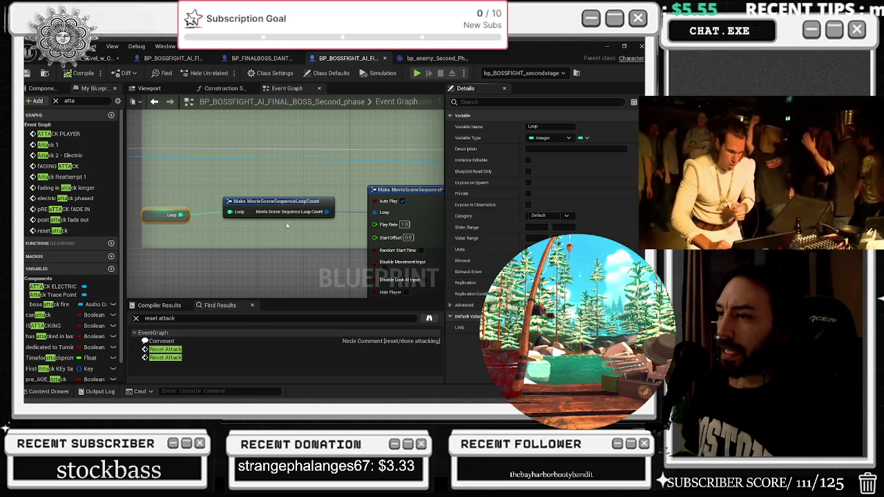
{"action": "mouse_move", "coordinate": [372, 217]}
{"action": "left_mouse_down"}
{"action": "mouse_move", "coordinate": [267, 216]}
{"action": "mouse_move", "coordinate": [244, 204]}
{"action": "mouse_move", "coordinate": [215, 186]}
{"action": "mouse_move", "coordinate": [209, 128]}
{"action": "left_mouse_up"}
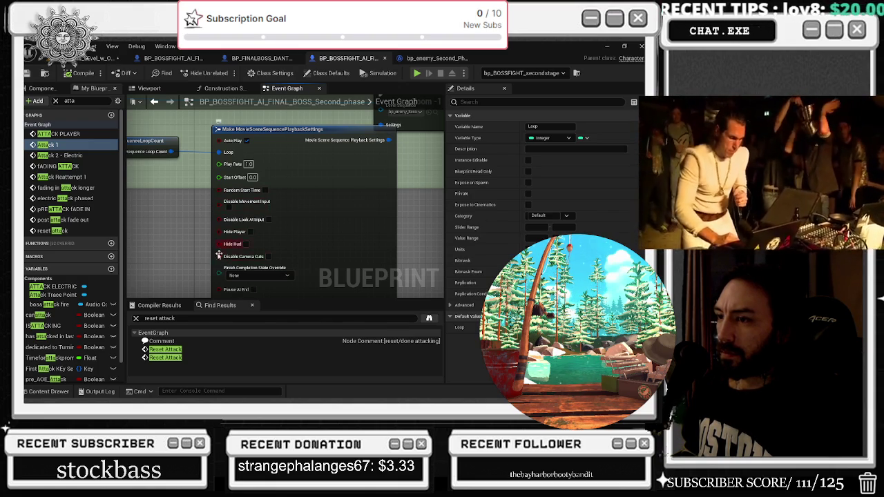
{"action": "left_click_drag", "start_coordinate": [232, 250], "coordinate": [155, 204]}
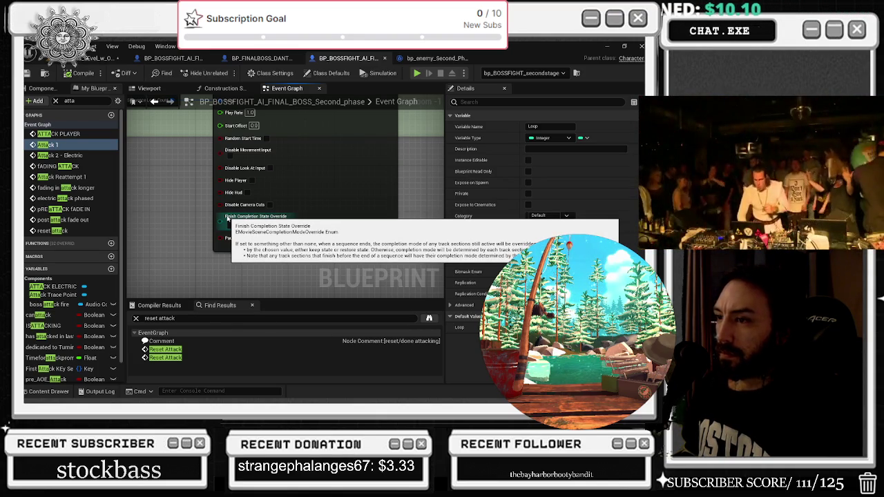
{"action": "left_click_drag", "start_coordinate": [228, 219], "coordinate": [225, 218]}
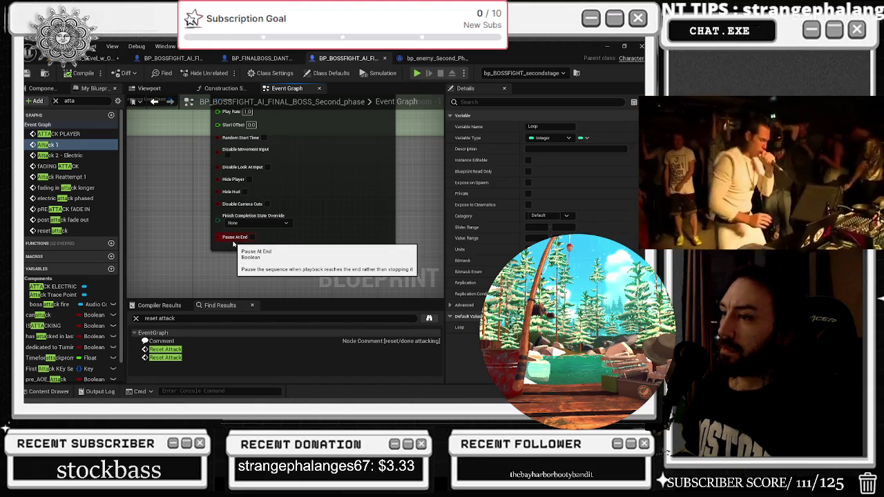
{"action": "scroll", "coordinate": [181, 247], "scroll_direction": "down", "scroll_amount": 1}
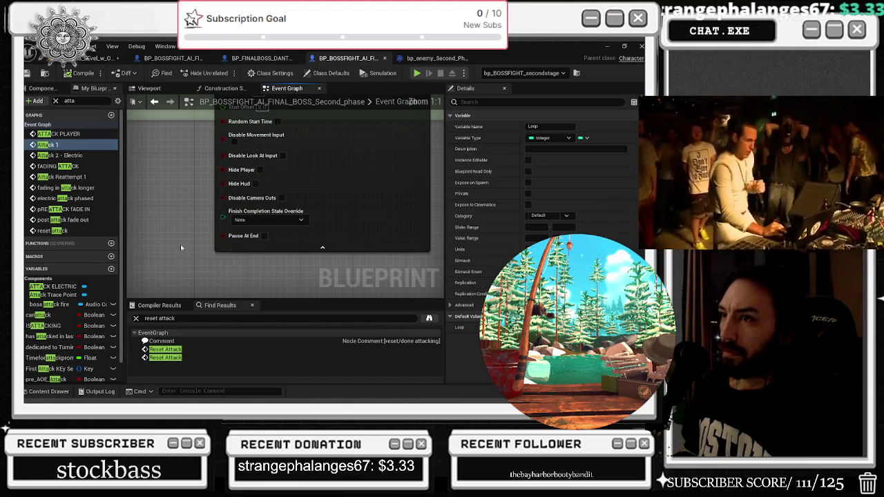
{"action": "left_click", "coordinate": [28, 73]}
- Save all content via Save Selected, then Play the Windmills level and capture the mouse
{"action": "key", "text": "ctrl+shift+s"}
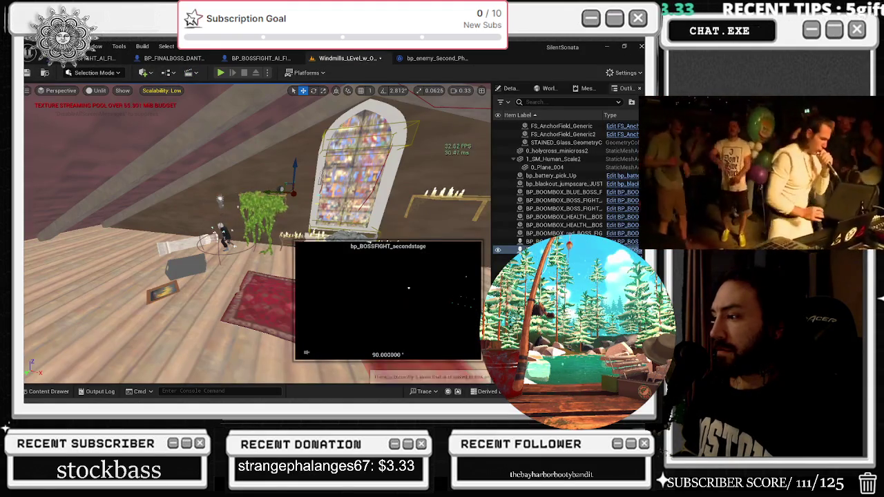
{"action": "left_click", "coordinate": [403, 316]}
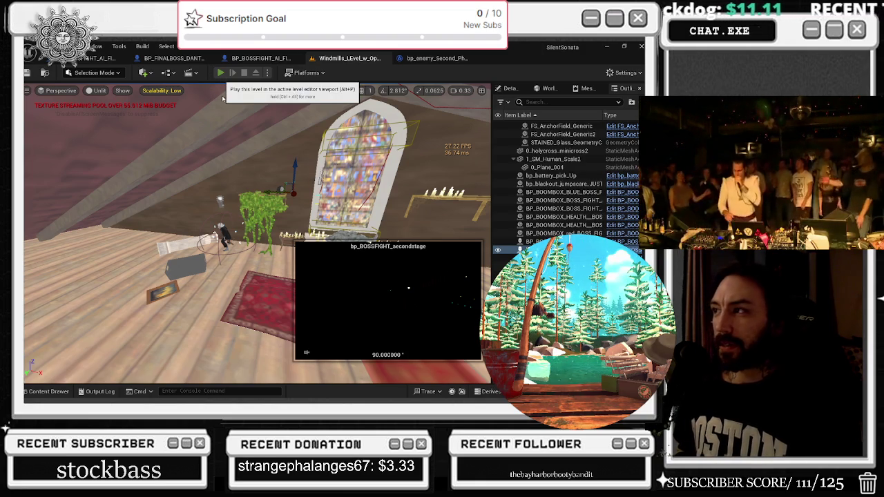
{"action": "key", "text": "alt+Tab"}
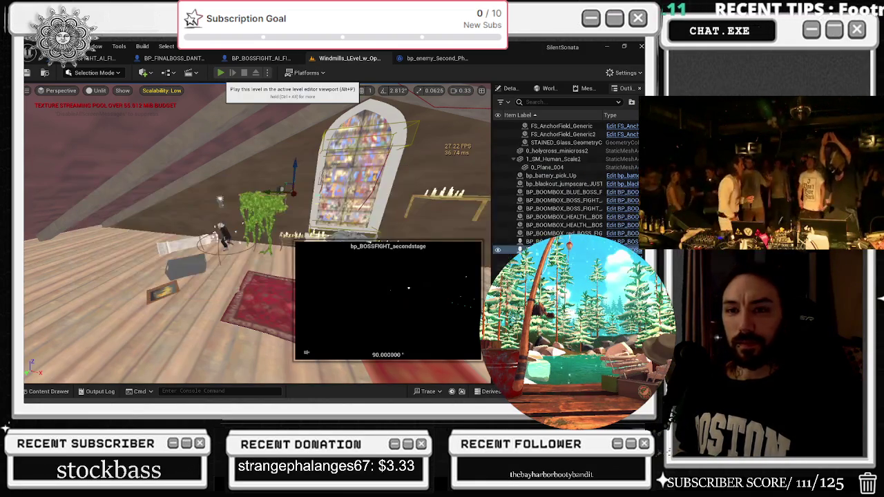
{"action": "left_click", "coordinate": [220, 72]}
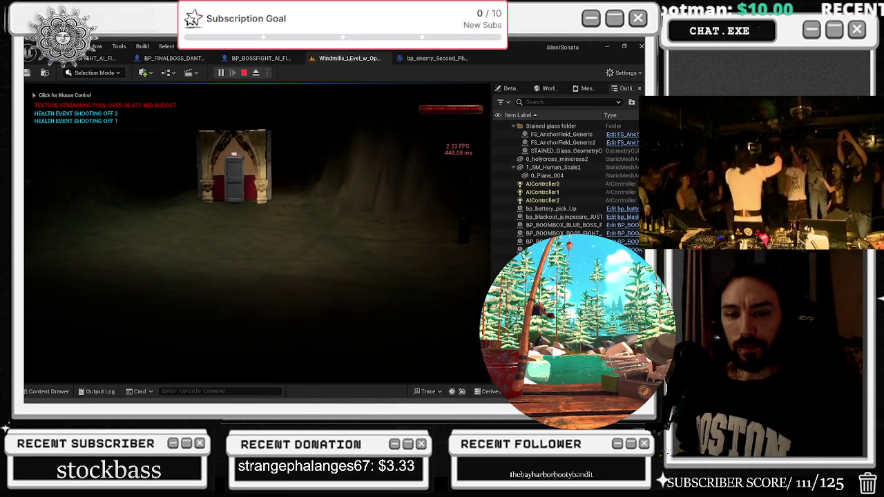
{"action": "left_click", "coordinate": [257, 235]}
- Walk through the doorway and down the theatre aisle toward the stage, then stop playing
{"action": "key", "text": "w"}
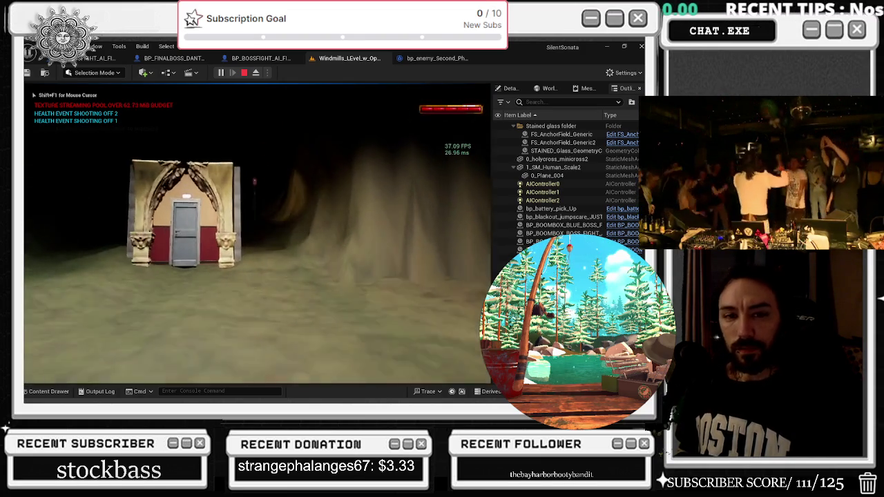
{"action": "key", "text": "w"}
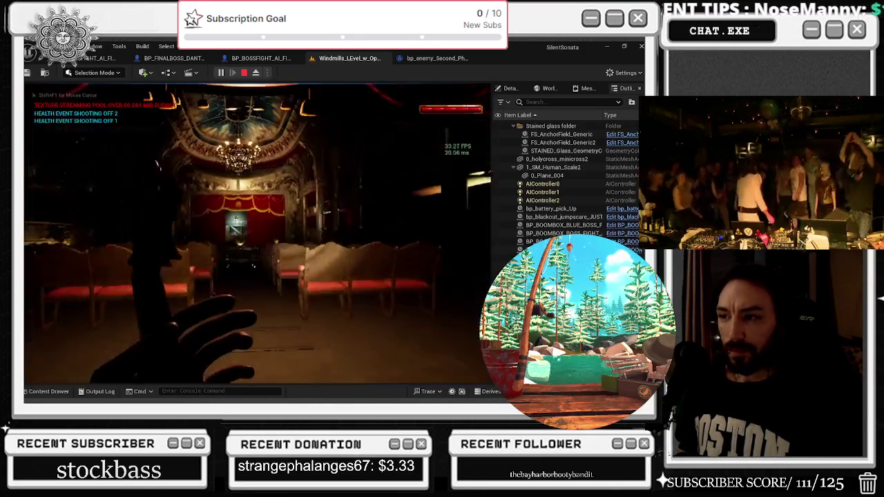
{"action": "key", "text": "w"}
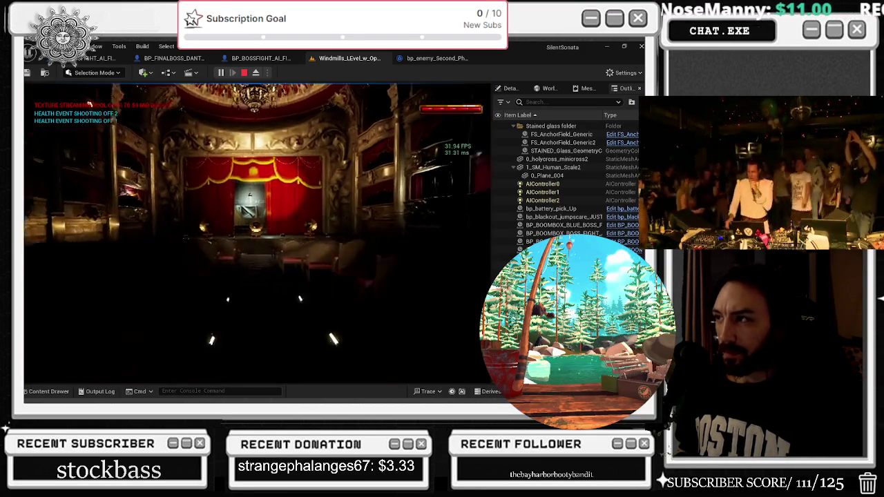
{"action": "key", "text": "w"}
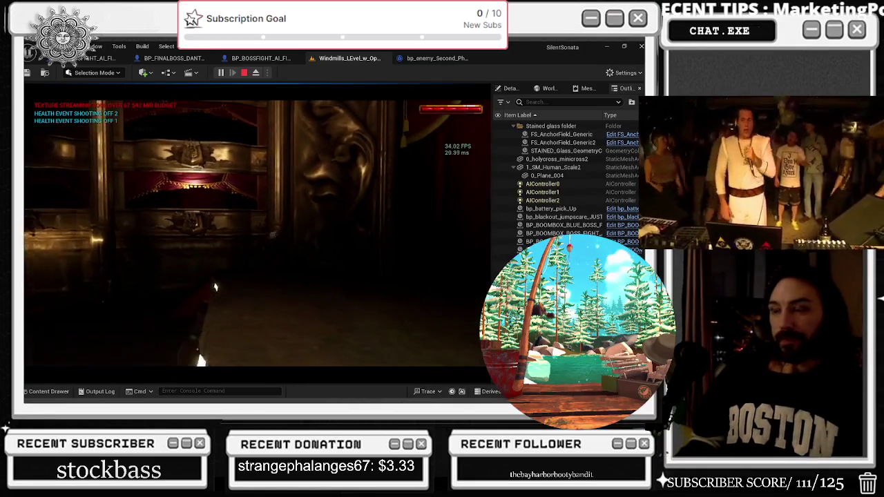
{"action": "key", "text": "alt+Tab"}
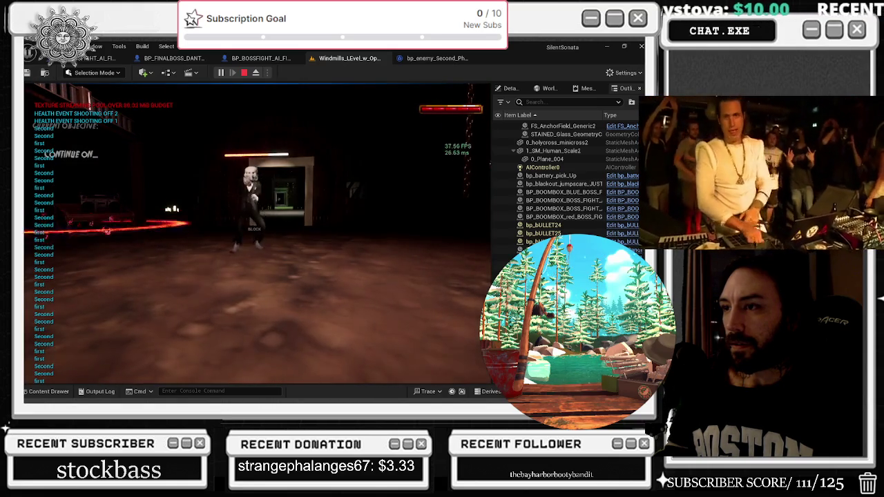
{"action": "key", "text": "Escape"}
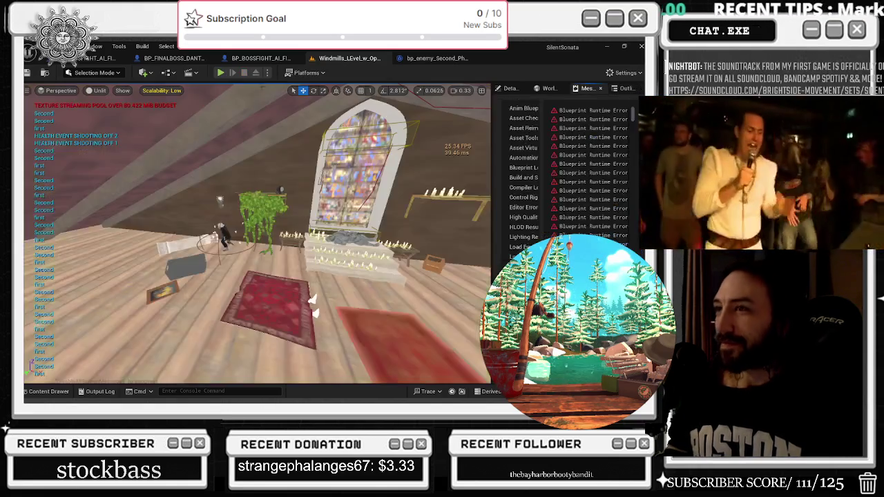
- View bp_enemy_Second_Ph and BP_FINALBOSS_DANTALION, then return to BP_BOSSFIGHT_AI_FINAL_BOSS_Second_phase
{"action": "left_click", "coordinate": [418, 62]}
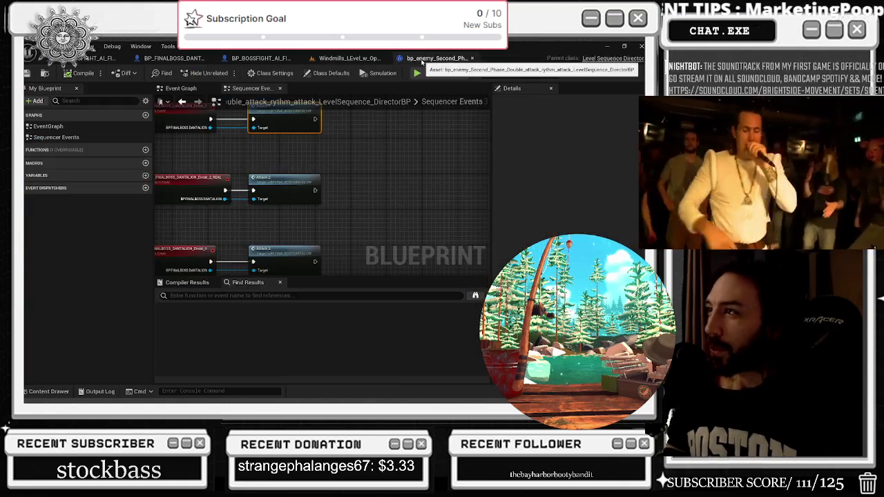
{"action": "left_click", "coordinate": [178, 58]}
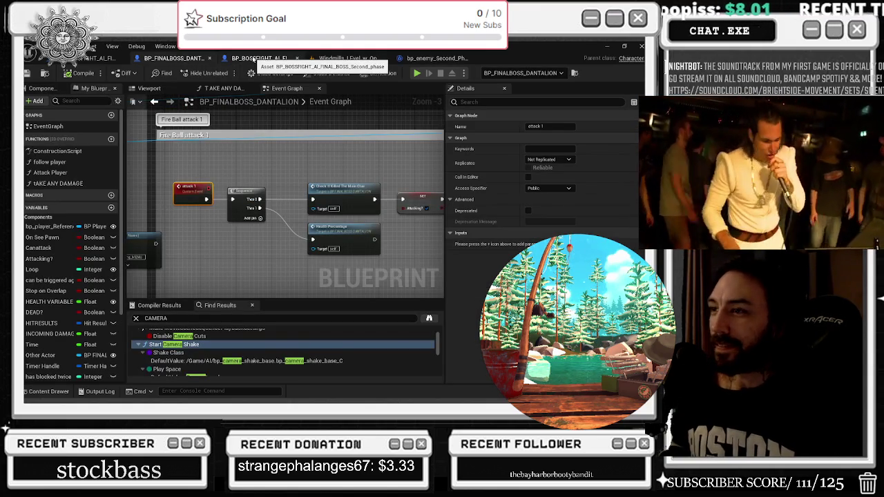
{"action": "left_click", "coordinate": [259, 59]}
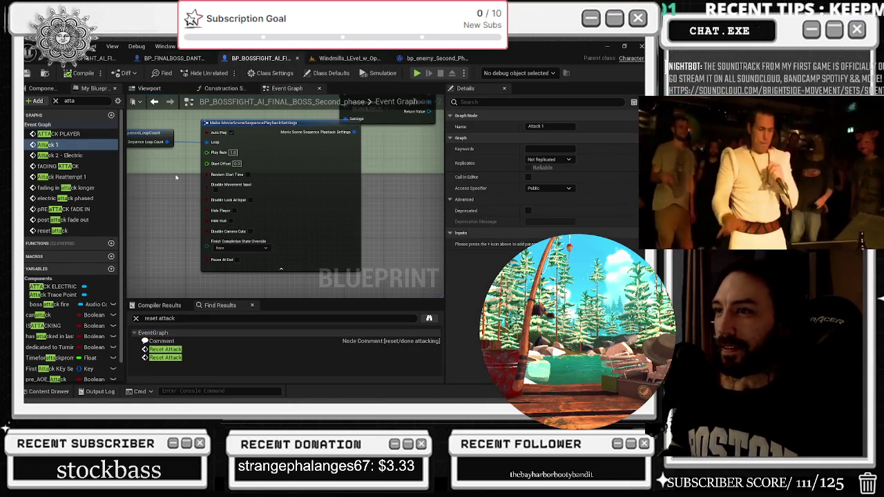
- Bring the Delay and Reset Attack nodes into view and jump to the reset attack custom event
{"action": "scroll", "coordinate": [273, 249], "scroll_direction": "down", "scroll_amount": 10}
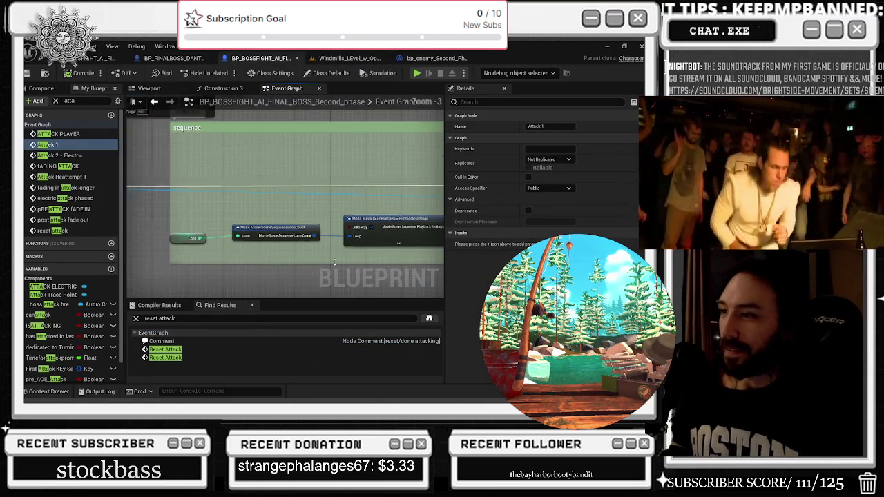
{"action": "scroll", "coordinate": [185, 180], "scroll_direction": "up", "scroll_amount": 6}
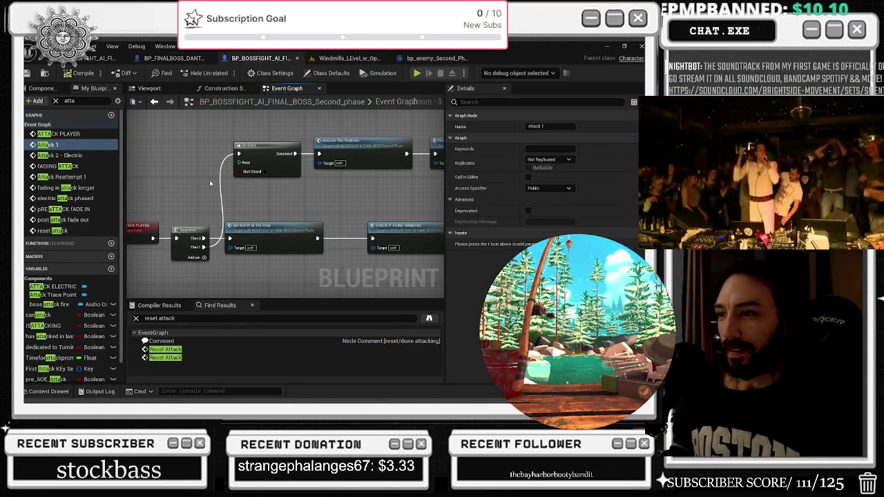
{"action": "mouse_move", "coordinate": [289, 182]}
{"action": "left_mouse_down"}
{"action": "mouse_move", "coordinate": [332, 192]}
{"action": "mouse_move", "coordinate": [415, 186]}
{"action": "left_mouse_up"}
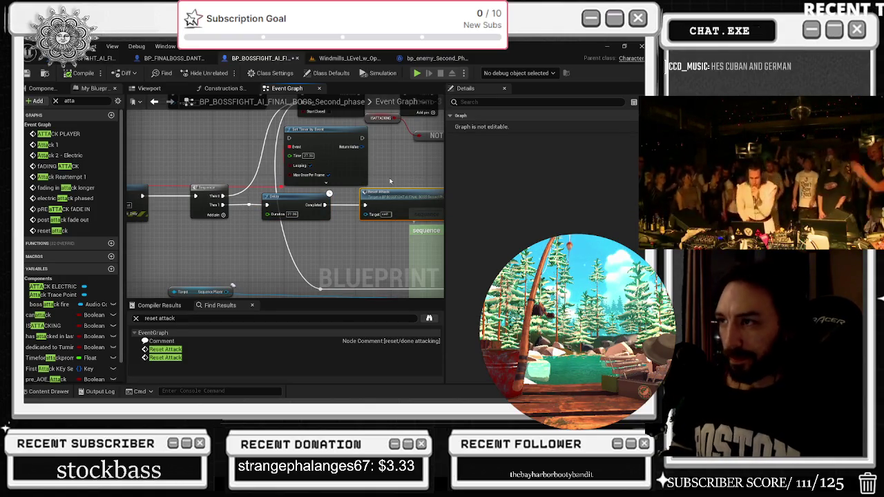
{"action": "mouse_move", "coordinate": [295, 216]}
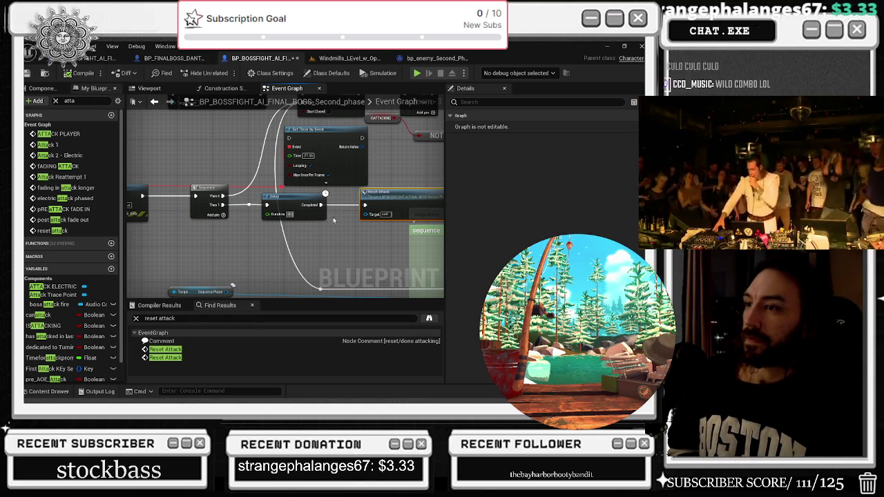
{"action": "double_click", "coordinate": [378, 200]}
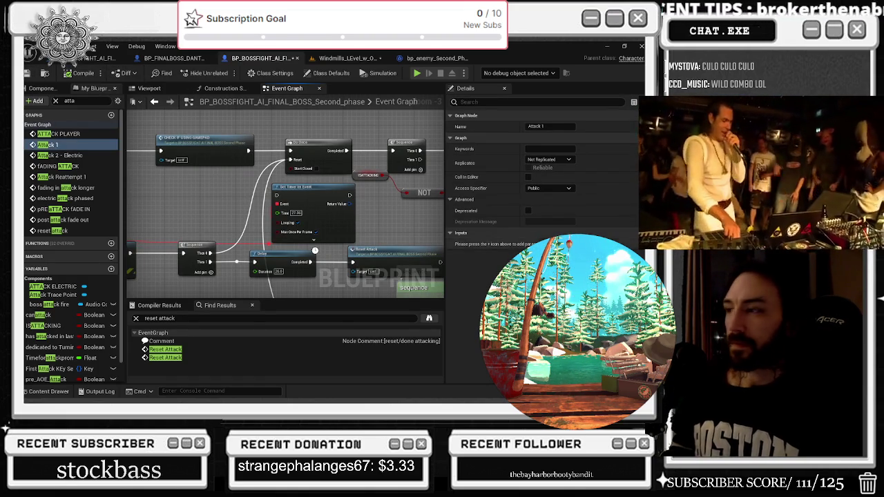
- Save the Windmills level, then go back to the second-phase boss blueprint
{"action": "scroll", "coordinate": [261, 206], "scroll_direction": "down", "scroll_amount": 8}
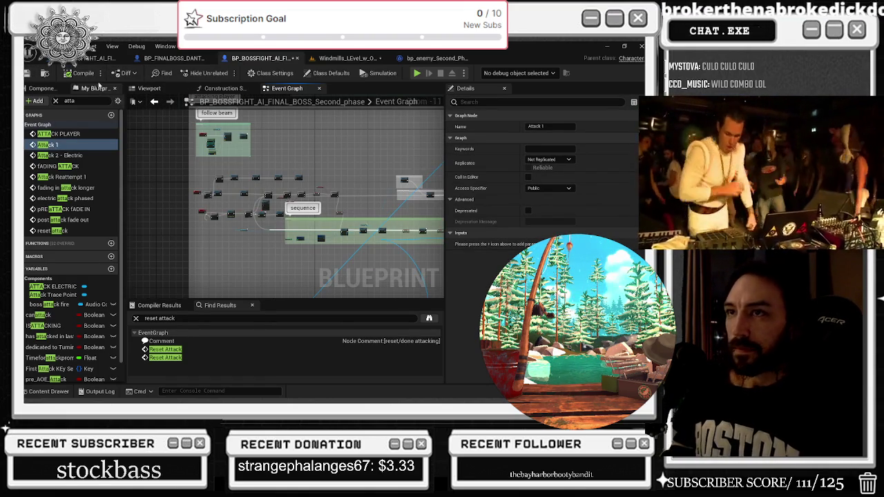
{"action": "left_click", "coordinate": [322, 58]}
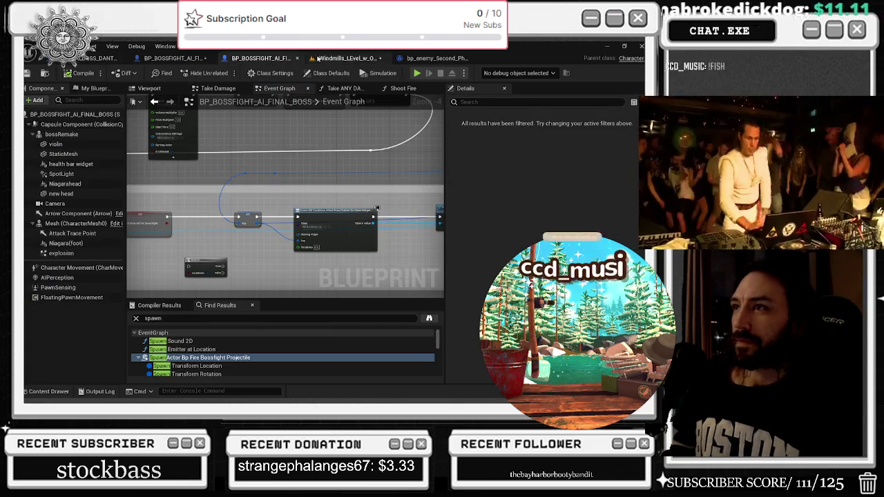
{"action": "key", "text": "ctrl+s"}
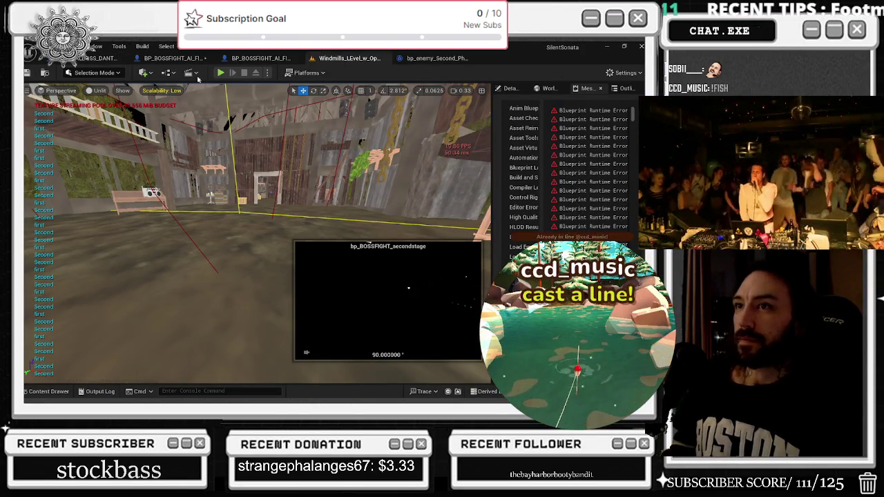
{"action": "left_click", "coordinate": [174, 58]}
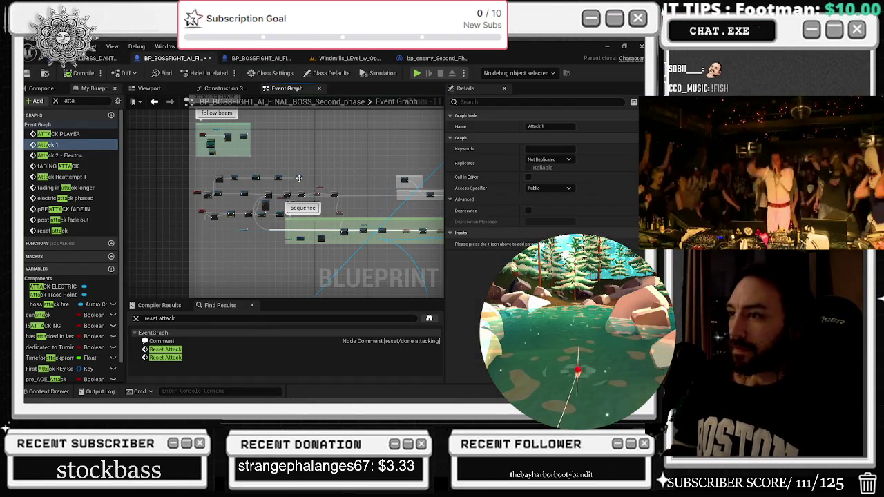
- Review the movement mode, Destroy Component and Falling Body nodes of the death logic
{"action": "scroll", "coordinate": [322, 173], "scroll_direction": "up", "scroll_amount": 3}
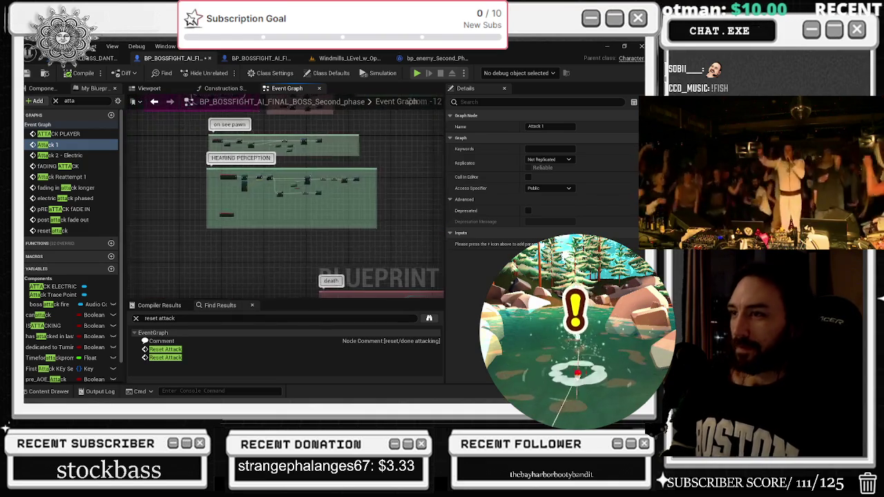
{"action": "scroll", "coordinate": [343, 156], "scroll_direction": "up", "scroll_amount": 4}
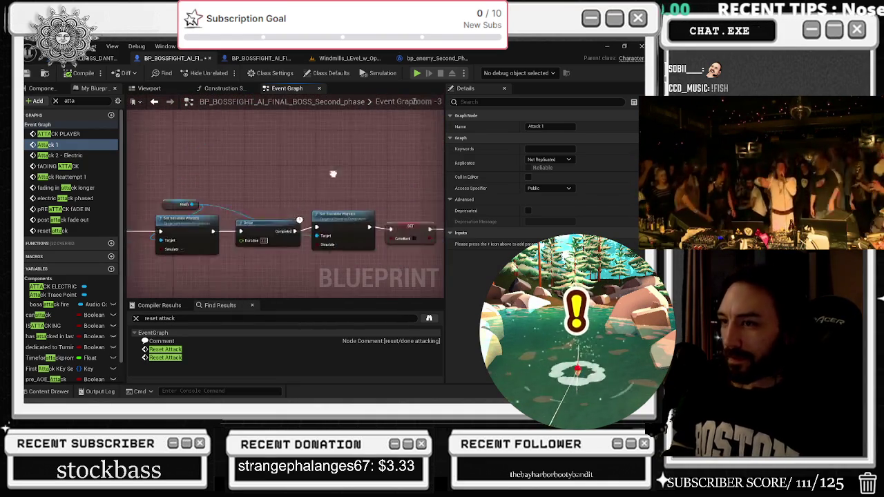
{"action": "left_click_drag", "start_coordinate": [343, 156], "coordinate": [565, 154]}
{"action": "scroll", "coordinate": [247, 182], "scroll_direction": "down", "scroll_amount": 4}
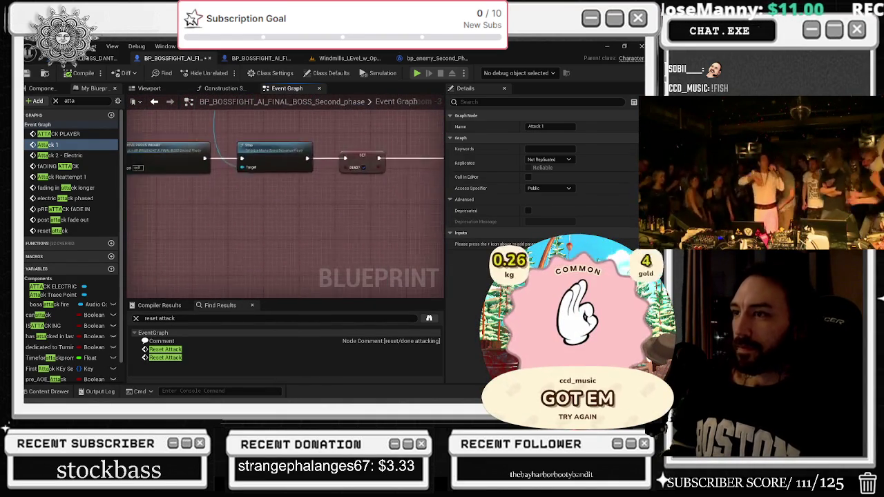
{"action": "left_click_drag", "start_coordinate": [305, 199], "coordinate": [262, 237]}
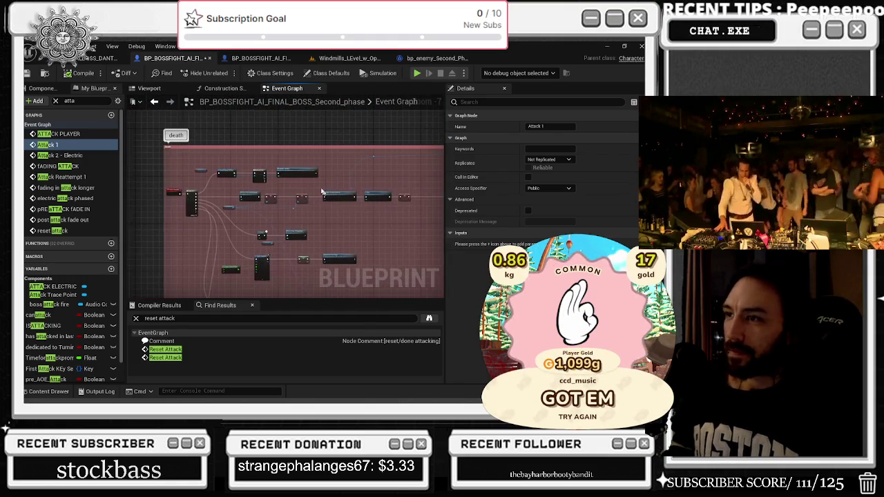
{"action": "scroll", "coordinate": [295, 182], "scroll_direction": "up", "scroll_amount": 3}
{"action": "scroll", "coordinate": [283, 204], "scroll_direction": "down", "scroll_amount": 2}
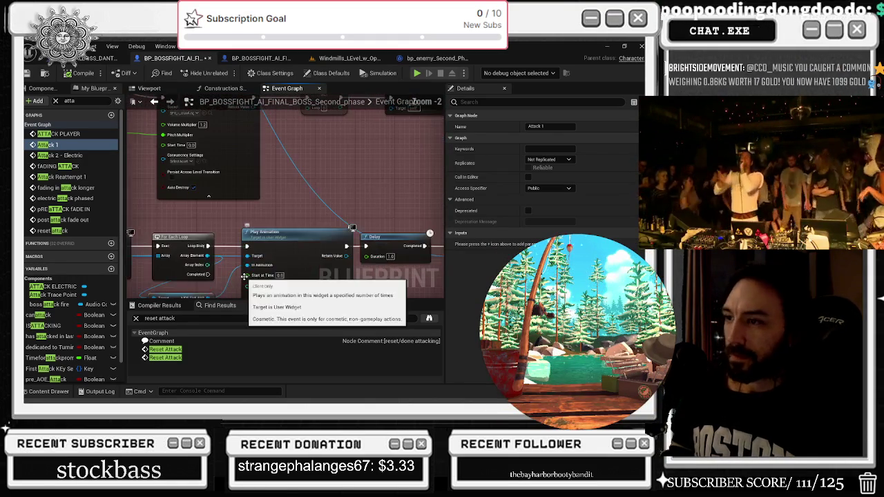
{"action": "scroll", "coordinate": [270, 173], "scroll_direction": "down", "scroll_amount": 2}
{"action": "scroll", "coordinate": [268, 162], "scroll_direction": "up", "scroll_amount": 6}
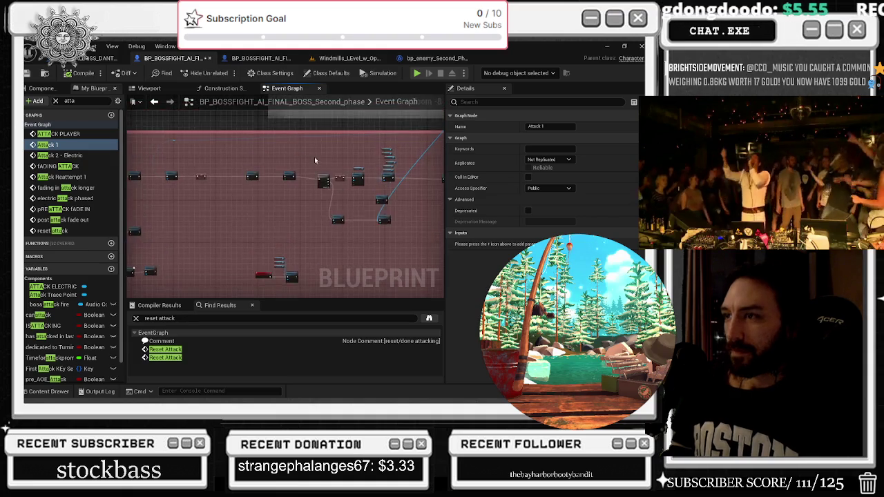
{"action": "mouse_move", "coordinate": [325, 178]}
{"action": "left_mouse_down"}
{"action": "mouse_move", "coordinate": [135, 106]}
{"action": "mouse_move", "coordinate": [158, 117]}
{"action": "mouse_move", "coordinate": [162, 110]}
{"action": "mouse_move", "coordinate": [138, 104]}
{"action": "mouse_move", "coordinate": [180, 110]}
{"action": "mouse_move", "coordinate": [138, 111]}
{"action": "mouse_move", "coordinate": [163, 106]}
{"action": "left_mouse_up"}
- Survey the mesh-swap and fire-removal comment blocks, ending on the SET and Remove Press Widget nodes
{"action": "scroll", "coordinate": [207, 207], "scroll_direction": "down", "scroll_amount": 9}
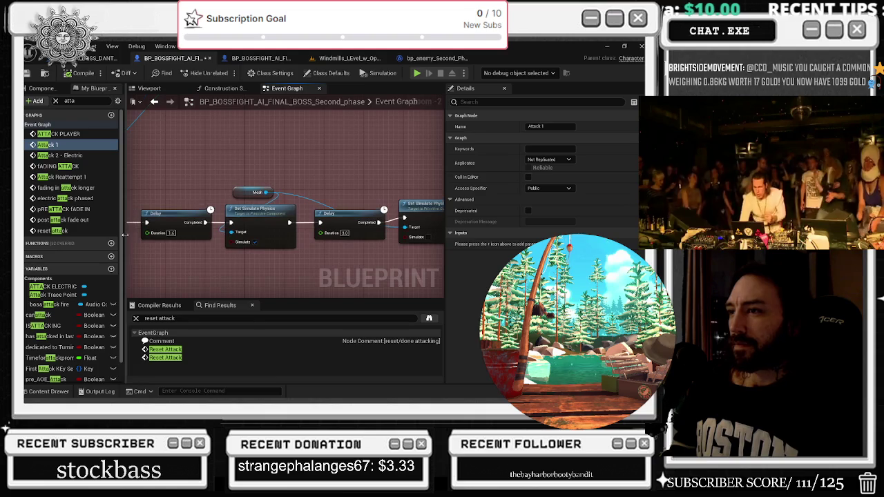
{"action": "mouse_move", "coordinate": [207, 207]}
{"action": "left_mouse_down"}
{"action": "mouse_move", "coordinate": [282, 256]}
{"action": "mouse_move", "coordinate": [355, 198]}
{"action": "mouse_move", "coordinate": [331, 172]}
{"action": "left_mouse_up"}
{"action": "mouse_move", "coordinate": [276, 208]}
{"action": "left_mouse_down"}
{"action": "mouse_move", "coordinate": [304, 193]}
{"action": "mouse_move", "coordinate": [290, 221]}
{"action": "mouse_move", "coordinate": [304, 248]}
{"action": "mouse_move", "coordinate": [279, 275]}
{"action": "left_mouse_up"}
{"action": "scroll", "coordinate": [353, 200], "scroll_direction": "up", "scroll_amount": 6}
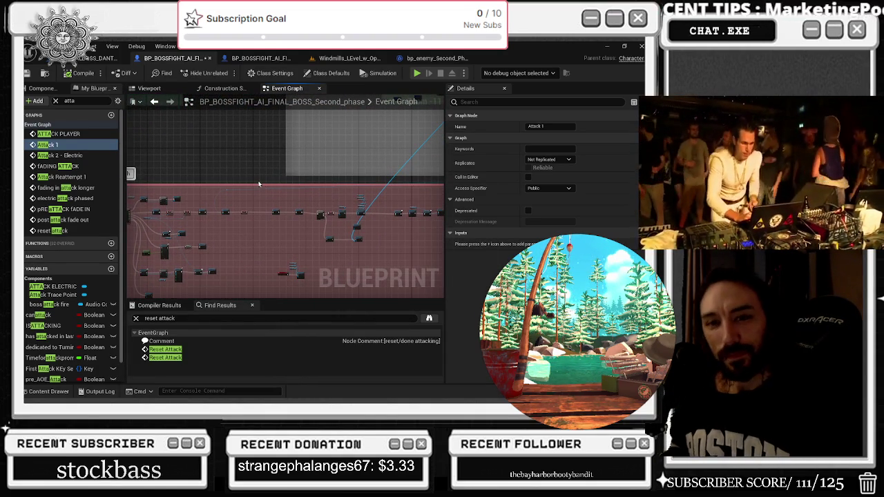
{"action": "scroll", "coordinate": [300, 226], "scroll_direction": "up", "scroll_amount": 5}
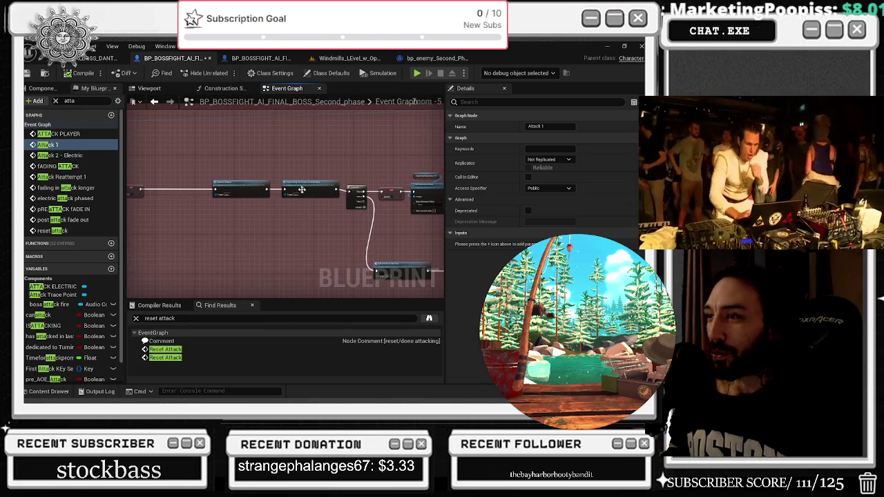
{"action": "scroll", "coordinate": [304, 193], "scroll_direction": "up", "scroll_amount": 3}
{"action": "mouse_move", "coordinate": [304, 193]}
{"action": "left_mouse_down"}
{"action": "mouse_move", "coordinate": [405, 253]}
{"action": "mouse_move", "coordinate": [382, 261]}
{"action": "mouse_move", "coordinate": [333, 234]}
{"action": "left_mouse_up"}
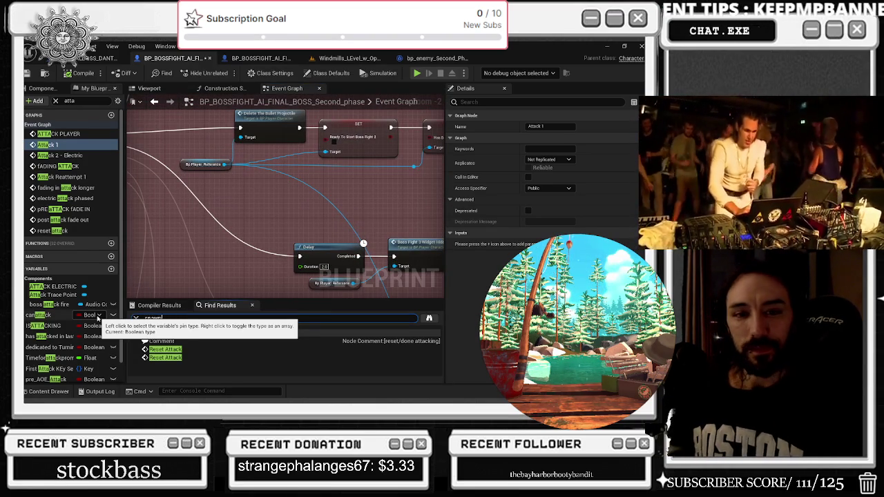
- Search the second-phase boss blueprint's Find Results for spawn actor nodes
{"action": "key", "text": "Return"}
{"action": "scroll", "coordinate": [231, 355], "scroll_direction": "down", "scroll_amount": 2}
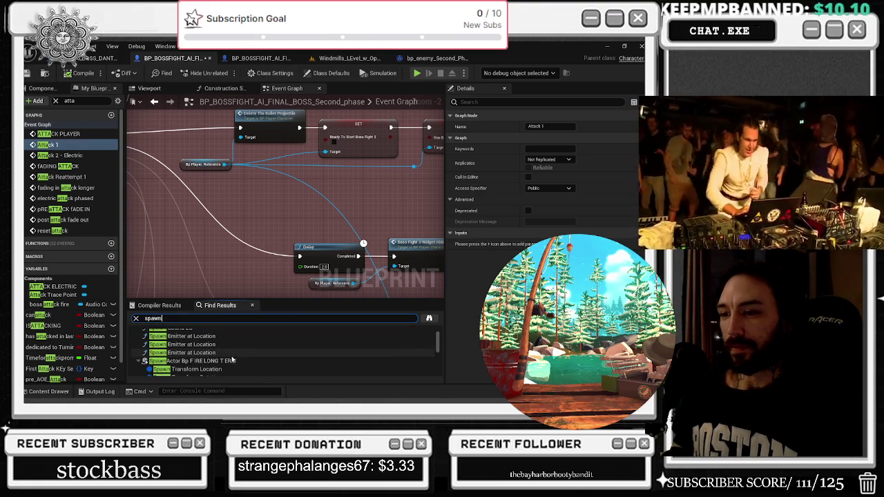
{"action": "scroll", "coordinate": [235, 359], "scroll_direction": "down", "scroll_amount": 5}
{"action": "scroll", "coordinate": [240, 359], "scroll_direction": "down", "scroll_amount": 10}
{"action": "scroll", "coordinate": [240, 353], "scroll_direction": "up", "scroll_amount": 5}
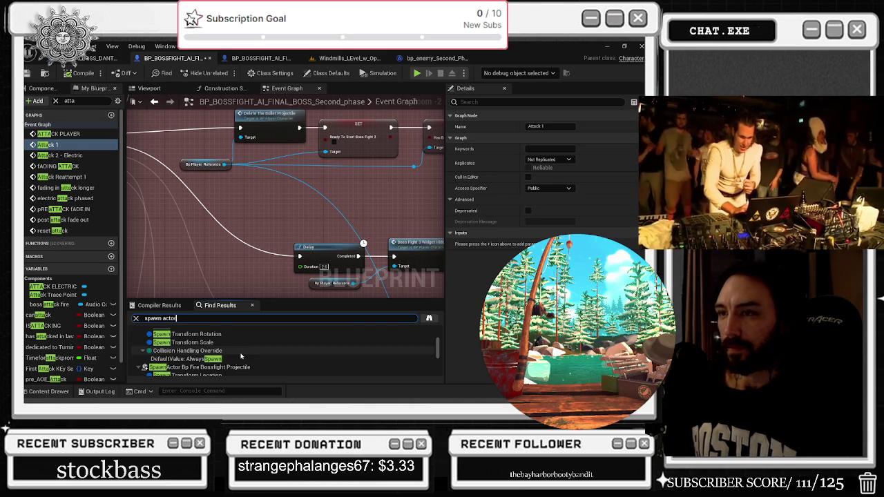
{"action": "key", "text": "Return"}
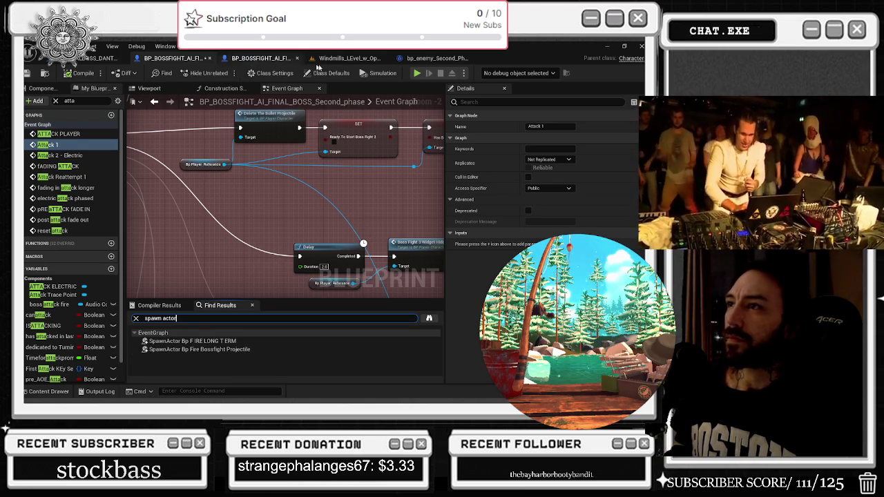
- Rerun the spawn search in the first boss blueprint and jump to SpawnActor Bp First Boss Death
{"action": "left_click", "coordinate": [261, 58]}
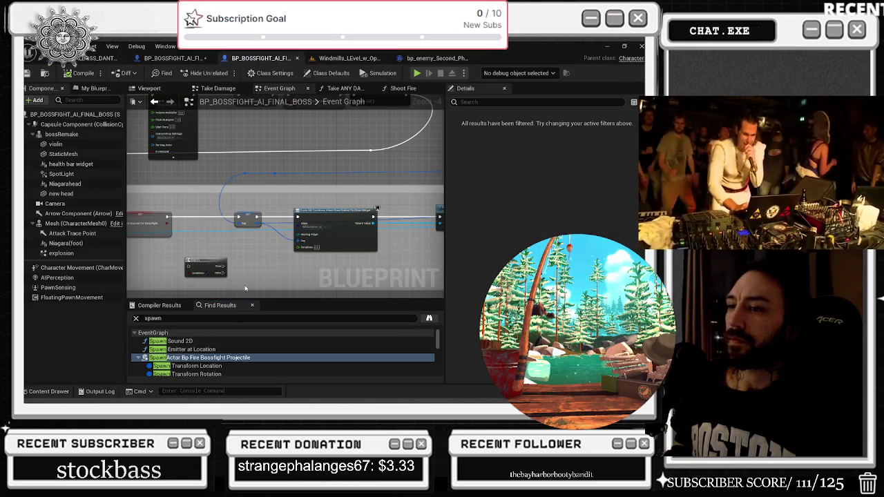
{"action": "left_click", "coordinate": [174, 318]}
{"action": "key", "text": "Return"}
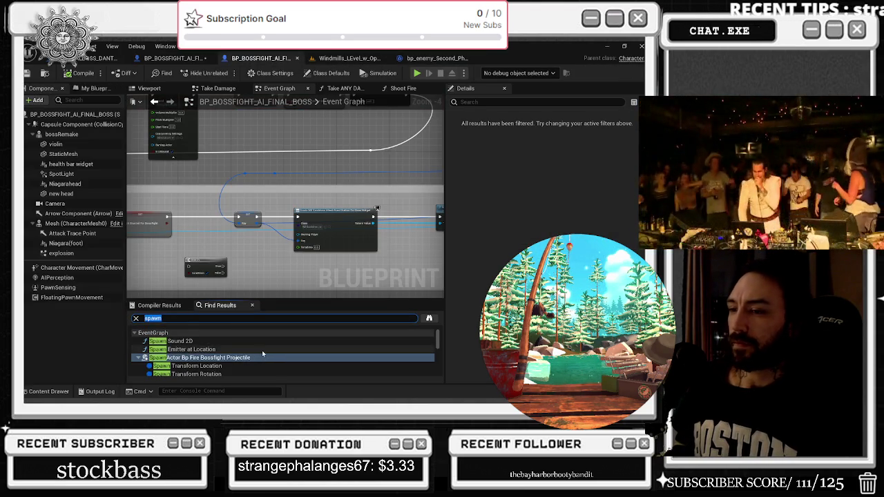
{"action": "scroll", "coordinate": [262, 350], "scroll_direction": "down", "scroll_amount": 2}
{"action": "scroll", "coordinate": [262, 350], "scroll_direction": "down", "scroll_amount": 1}
{"action": "double_click", "coordinate": [261, 345]}
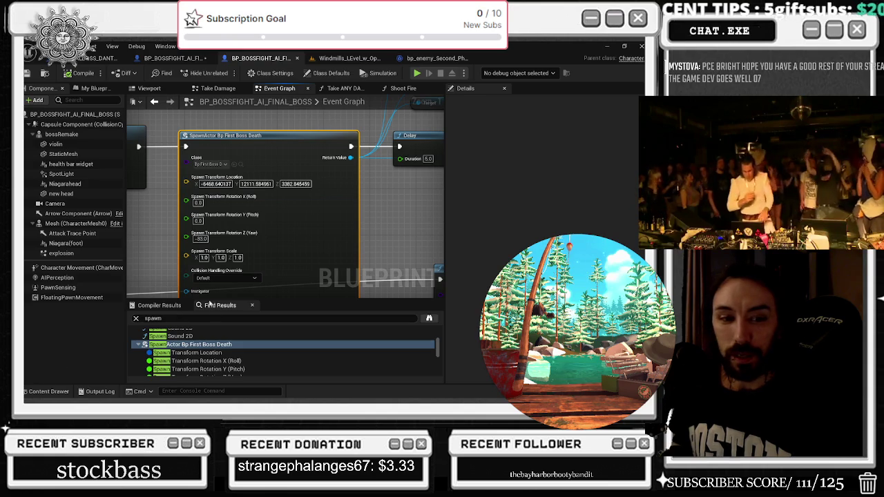
- Locate the SpawnActor node's bp_first_boss_death class in the Content Drawer and open it
{"action": "scroll", "coordinate": [305, 193], "scroll_direction": "down", "scroll_amount": 1}
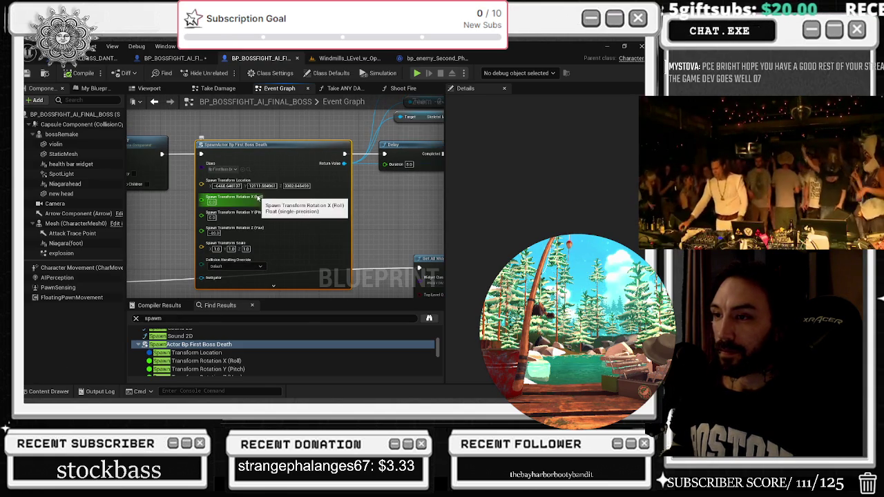
{"action": "left_click", "coordinate": [248, 168]}
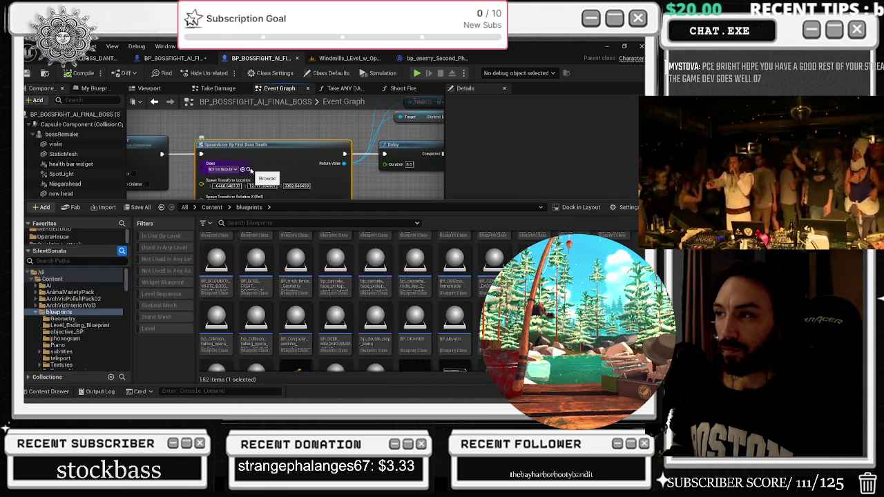
{"action": "mouse_move", "coordinate": [272, 125]}
{"action": "left_mouse_down"}
{"action": "mouse_move", "coordinate": [152, 163]}
{"action": "mouse_move", "coordinate": [142, 157]}
{"action": "mouse_move", "coordinate": [263, 216]}
{"action": "left_mouse_up"}
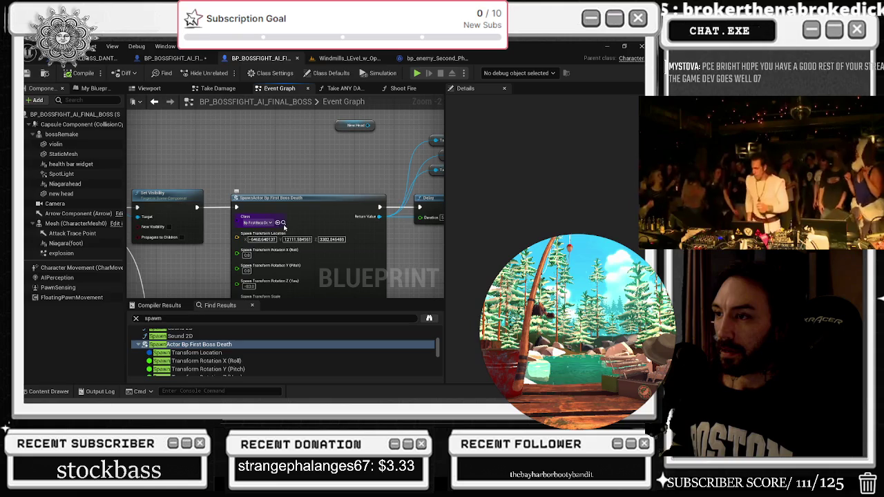
{"action": "left_click", "coordinate": [283, 223]}
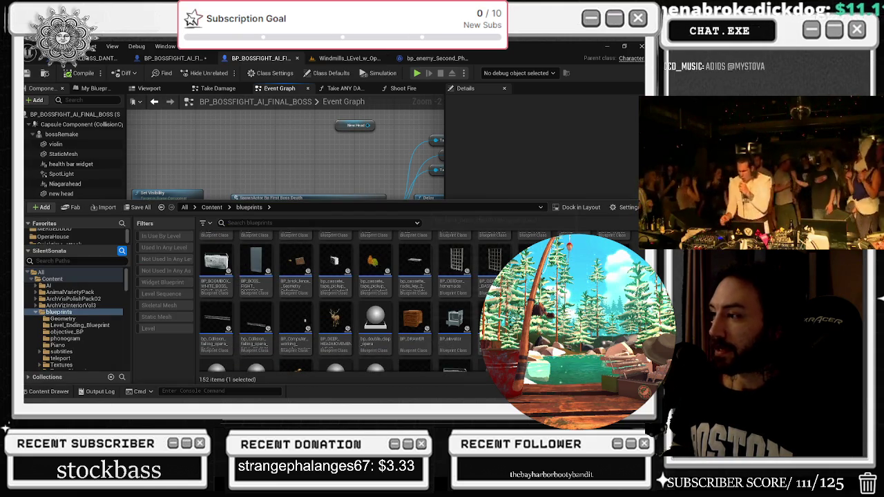
{"action": "double_click", "coordinate": [353, 219]}
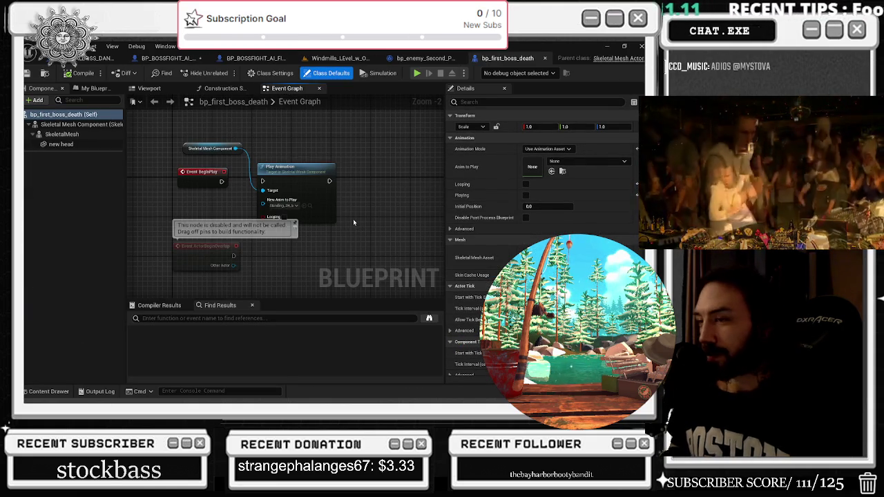
- Check the skeletal mesh component's settings and open the Standing_2H_Magic_Attack animation for preview
{"action": "left_click", "coordinate": [89, 134]}
{"action": "scroll", "coordinate": [462, 253], "scroll_direction": "down", "scroll_amount": 3}
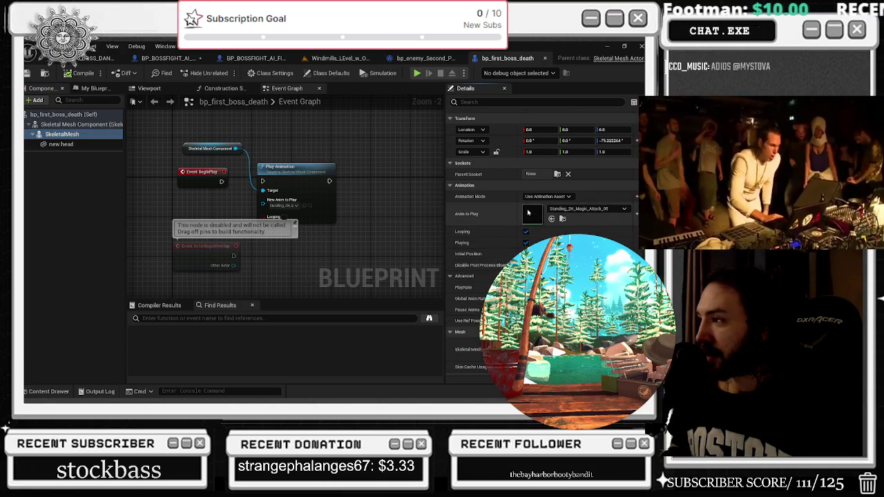
{"action": "double_click", "coordinate": [333, 195]}
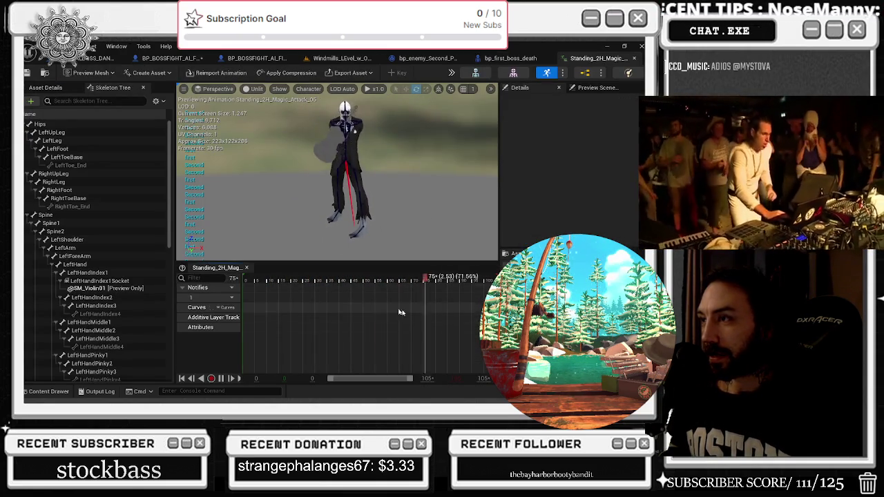
- Pause and stop the preview near frame 61, scrub to frame 65, then switch Blueprint tabs
{"action": "left_click", "coordinate": [440, 289]}
{"action": "key", "text": "space"}
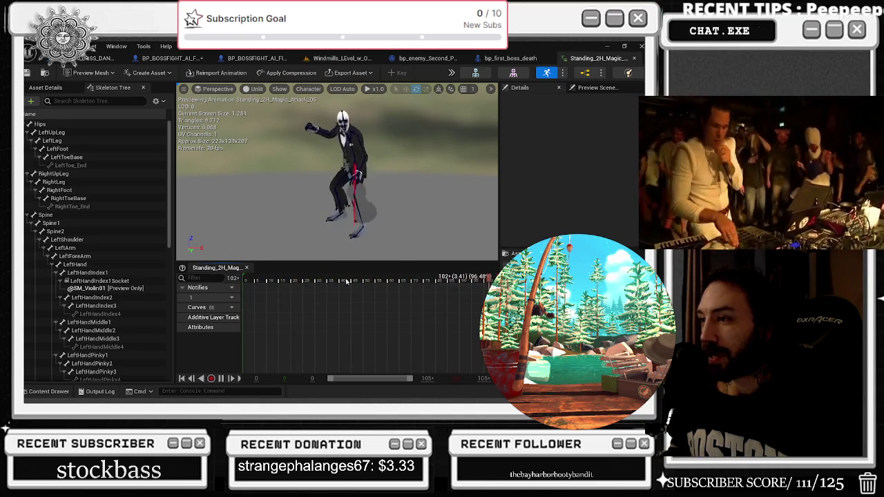
{"action": "left_click", "coordinate": [396, 284]}
{"action": "left_click_drag", "start_coordinate": [396, 285], "coordinate": [405, 288]}
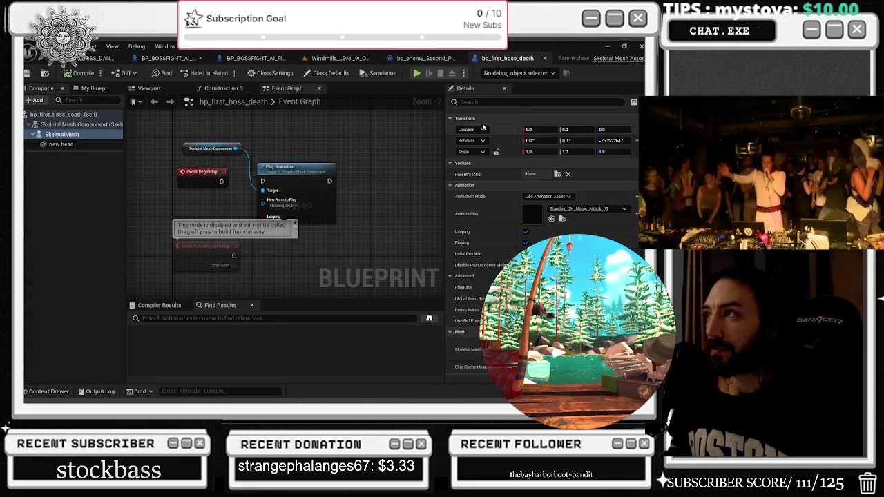
{"action": "left_click", "coordinate": [421, 59]}
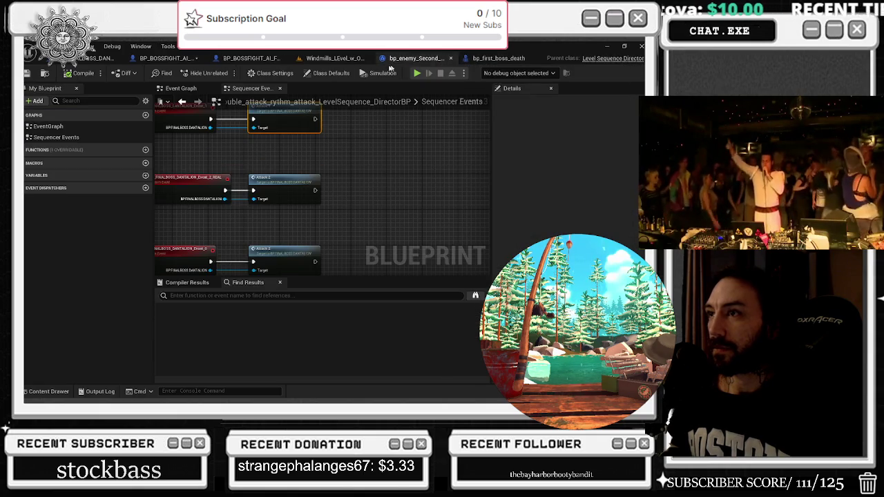
- Review the final boss's Delay, Simulate Physics, visibility and Destroy Actor nodes, save the Blueprint, then return to Windmills
{"action": "left_click", "coordinate": [338, 58]}
{"action": "left_click", "coordinate": [240, 61]}
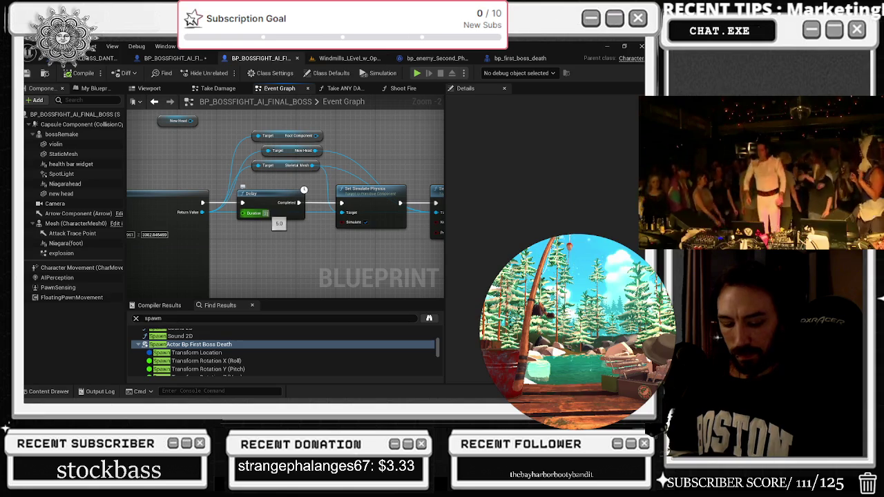
{"action": "mouse_move", "coordinate": [312, 251]}
{"action": "left_mouse_down"}
{"action": "mouse_move", "coordinate": [219, 230]}
{"action": "mouse_move", "coordinate": [267, 215]}
{"action": "left_mouse_up"}
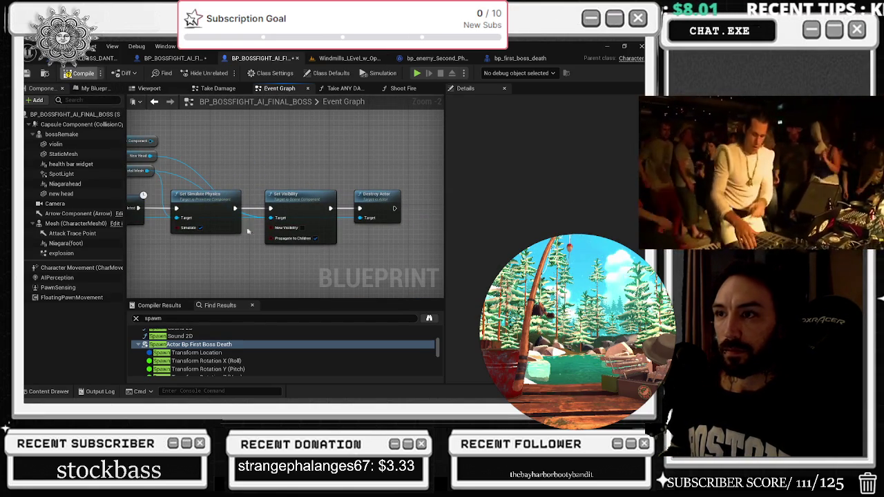
{"action": "mouse_move", "coordinate": [236, 192]}
{"action": "left_mouse_down"}
{"action": "mouse_move", "coordinate": [280, 205]}
{"action": "mouse_move", "coordinate": [286, 141]}
{"action": "left_mouse_up"}
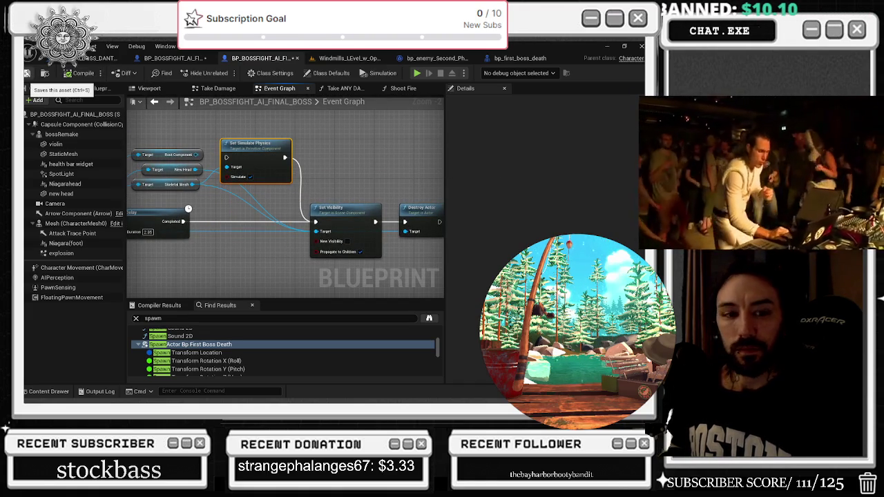
{"action": "left_click", "coordinate": [26, 73]}
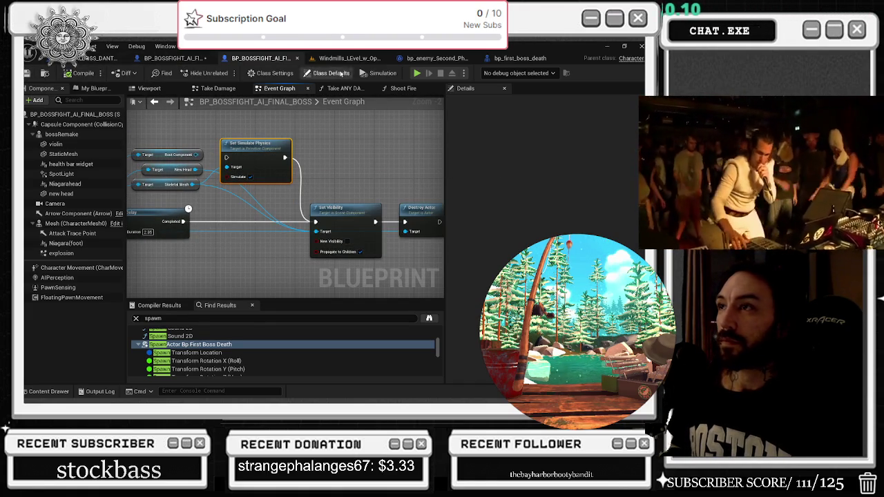
{"action": "left_click", "coordinate": [348, 58]}
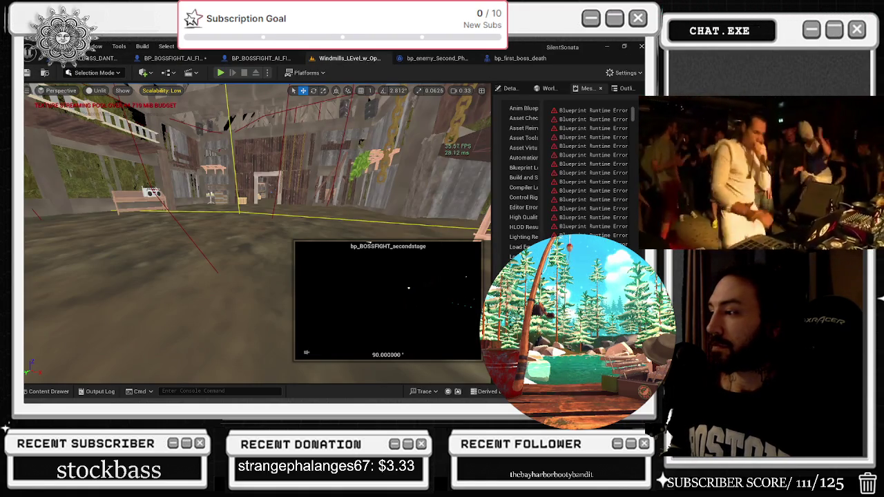
- Save all modified content with Ctrl+Shift+S, then play-test the level and stop with Esc
{"action": "key", "text": "ctrl+shift+s"}
{"action": "left_click", "coordinate": [395, 314]}
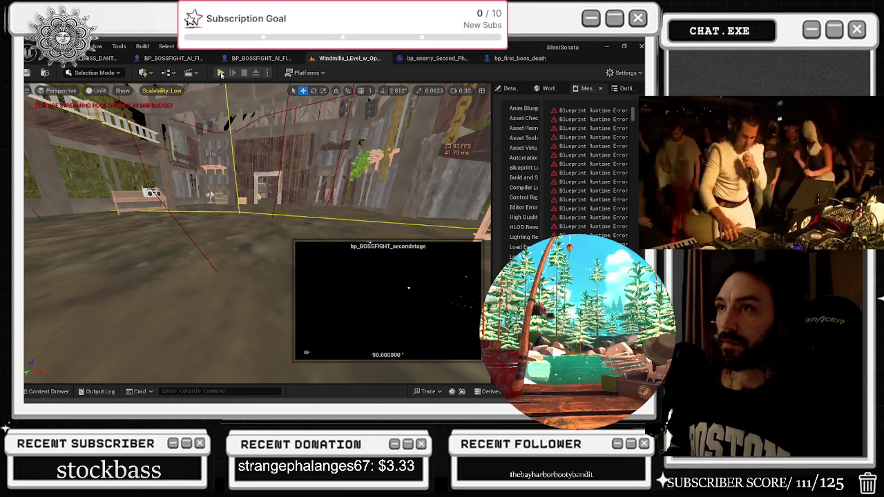
{"action": "left_click", "coordinate": [221, 73]}
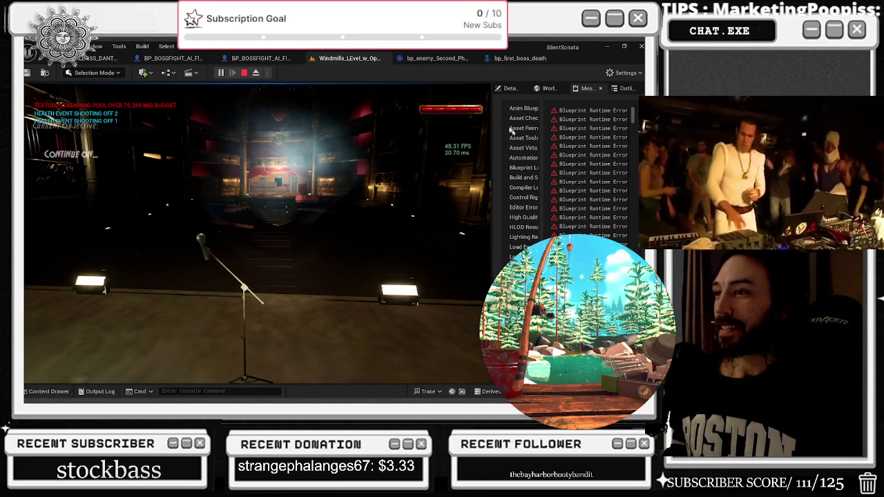
{"action": "key", "text": "Escape"}
- Return to the final boss Blueprint and center its actor lookup and loop nodes
{"action": "left_click", "coordinate": [528, 60]}
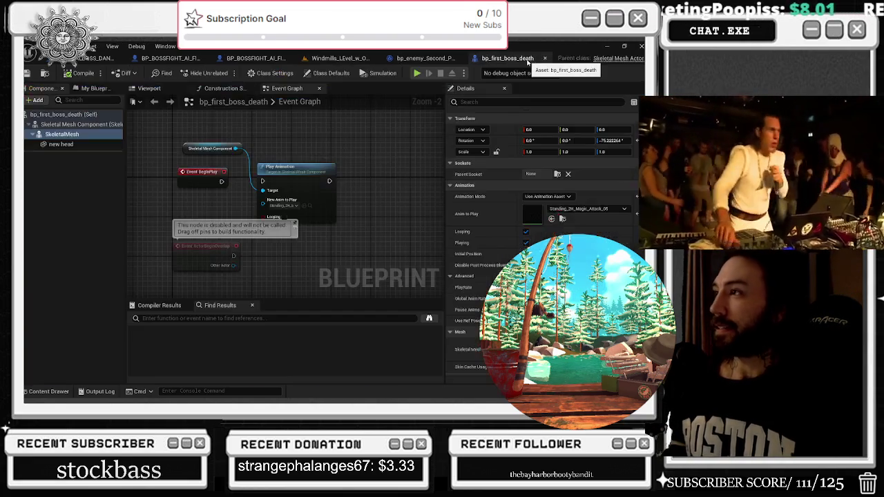
{"action": "left_click", "coordinate": [421, 58]}
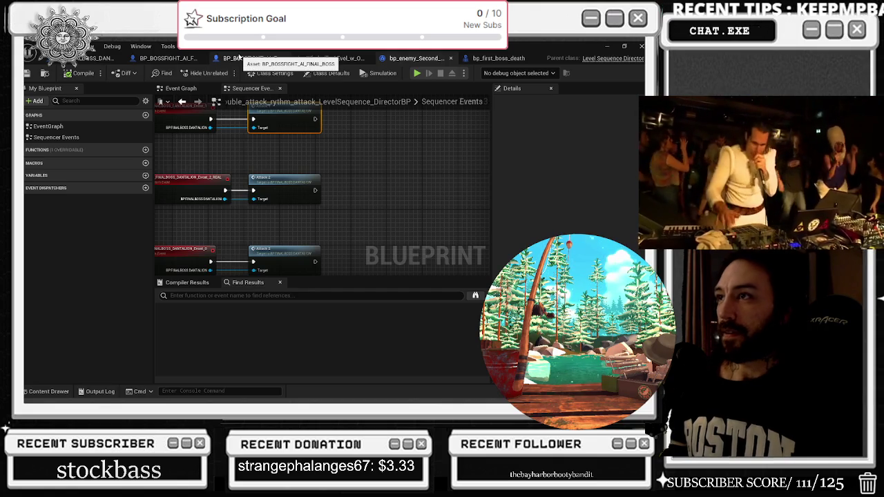
{"action": "left_click", "coordinate": [240, 58]}
{"action": "scroll", "coordinate": [331, 131], "scroll_direction": "down", "scroll_amount": 3}
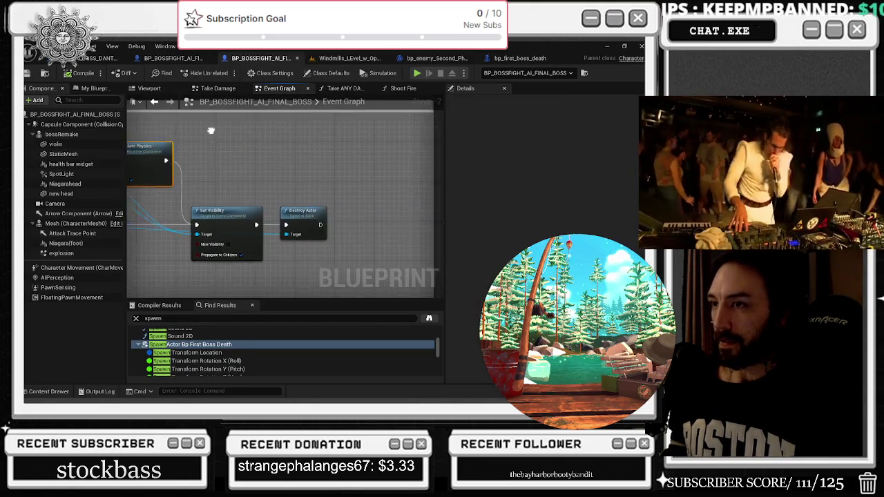
{"action": "scroll", "coordinate": [319, 214], "scroll_direction": "up", "scroll_amount": 1}
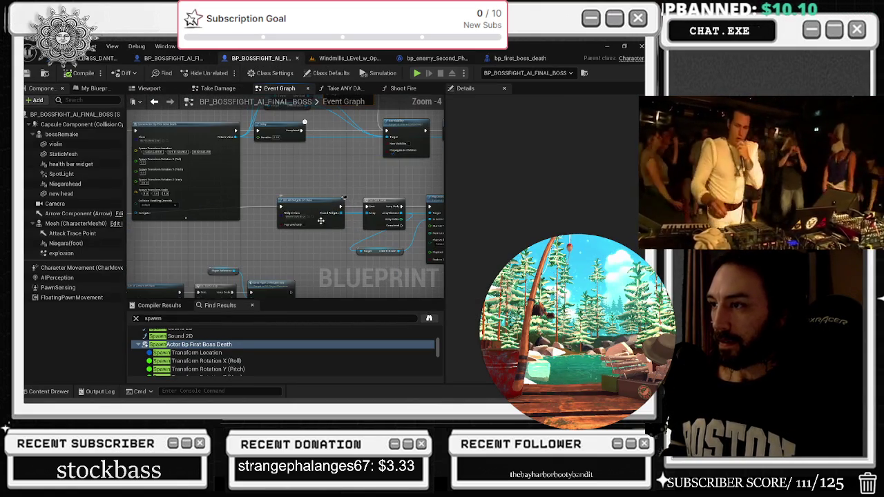
{"action": "scroll", "coordinate": [307, 246], "scroll_direction": "up", "scroll_amount": 2}
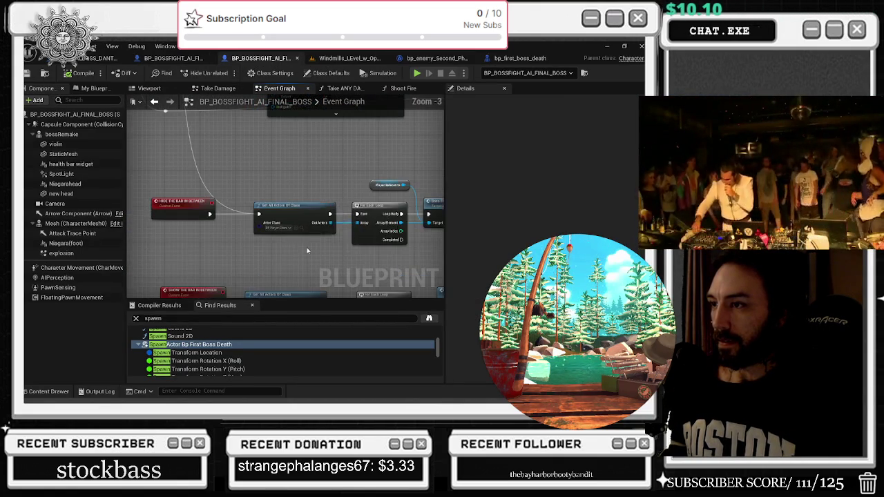
{"action": "mouse_move", "coordinate": [292, 245]}
{"action": "left_mouse_down"}
{"action": "mouse_move", "coordinate": [315, 207]}
{"action": "mouse_move", "coordinate": [310, 186]}
{"action": "mouse_move", "coordinate": [285, 269]}
{"action": "left_mouse_up"}
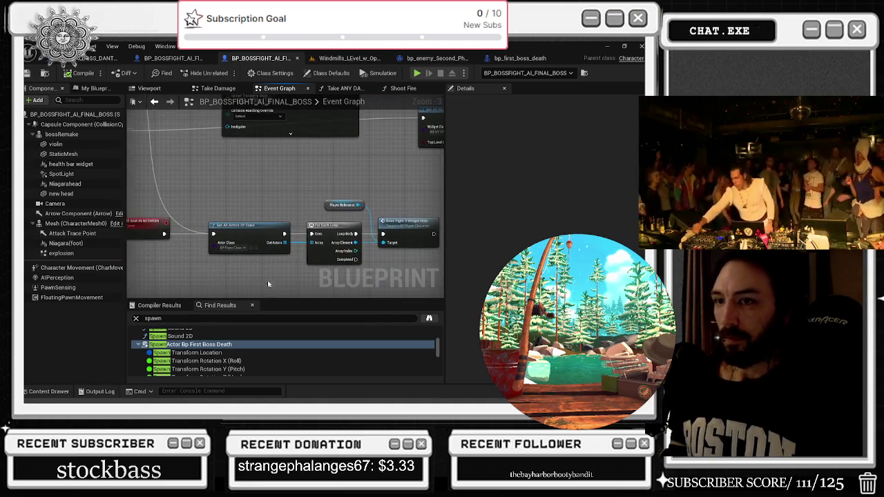
- Show the My Blueprint variables and functions list and scroll through it to the search filter
{"action": "left_click", "coordinate": [88, 88]}
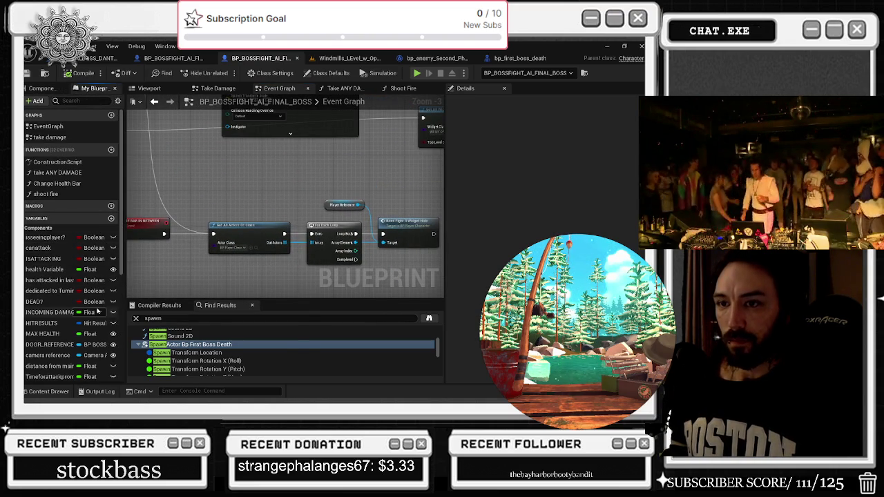
{"action": "scroll", "coordinate": [76, 339], "scroll_direction": "down", "scroll_amount": 3}
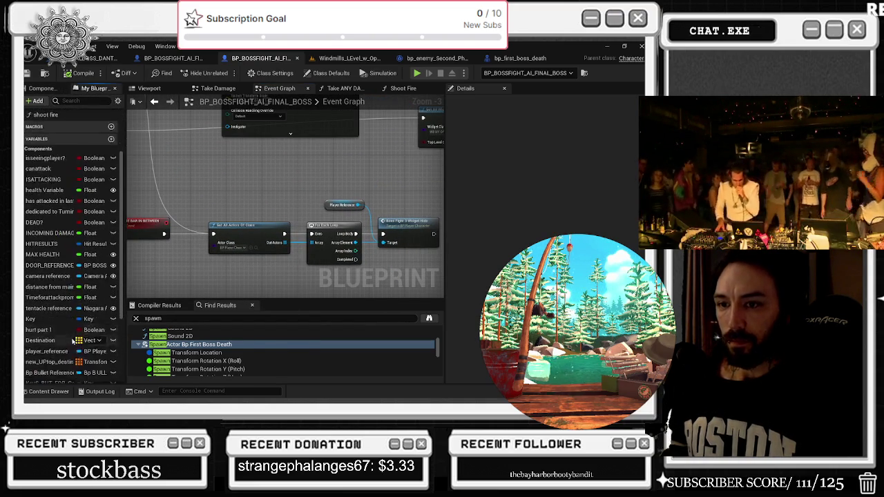
{"action": "scroll", "coordinate": [88, 355], "scroll_direction": "down", "scroll_amount": 3}
{"action": "scroll", "coordinate": [87, 356], "scroll_direction": "down", "scroll_amount": 1}
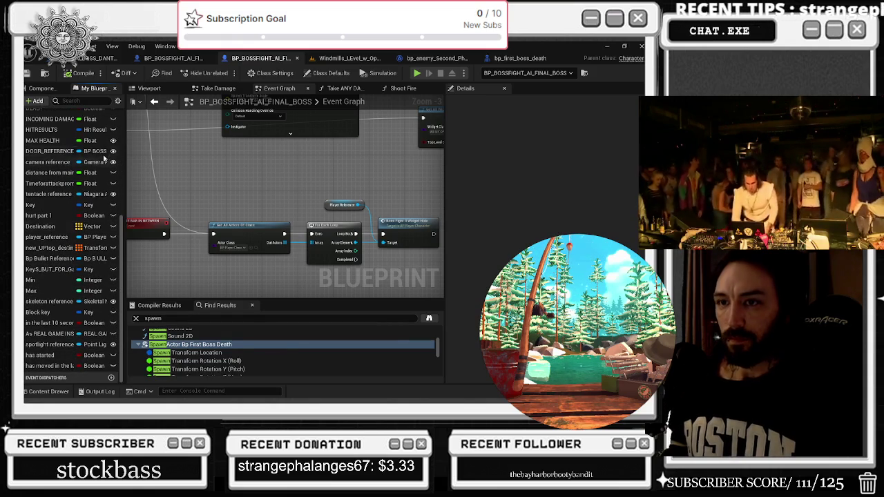
{"action": "left_click", "coordinate": [72, 101]}
- Filter members by 'player' and drop a player_reference getter into the graph
{"action": "type", "text": "player"}
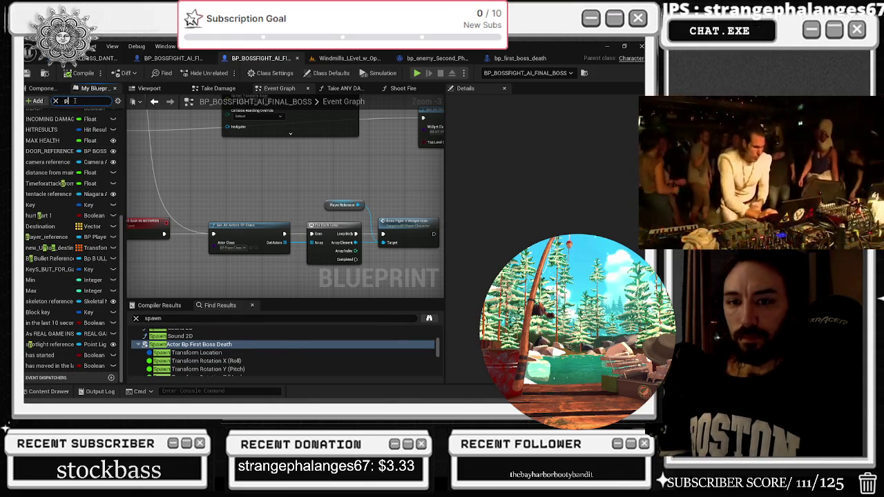
{"action": "left_click_drag", "start_coordinate": [48, 216], "coordinate": [235, 204]}
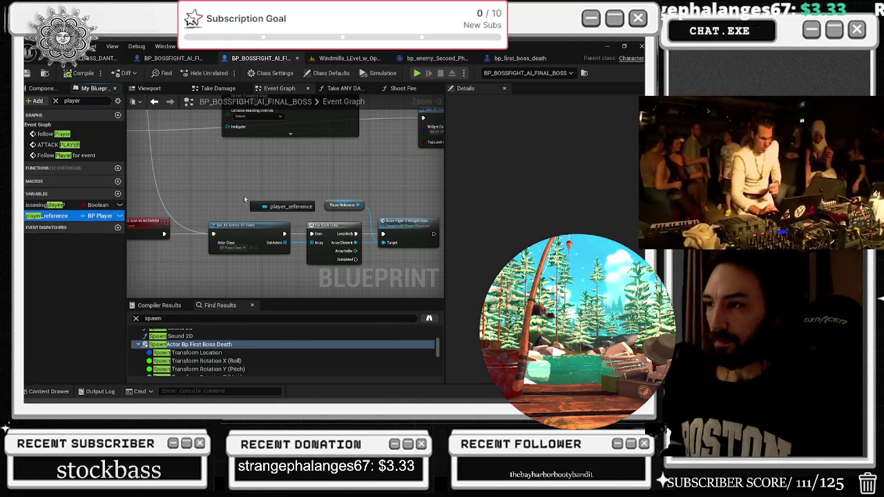
{"action": "left_click", "coordinate": [177, 250]}
- Move the Get All Actors Of Class and ForEachLoop nodes down and left, then view the next row
{"action": "mouse_move", "coordinate": [209, 216]}
{"action": "left_mouse_down"}
{"action": "mouse_move", "coordinate": [205, 238]}
{"action": "mouse_move", "coordinate": [185, 206]}
{"action": "mouse_move", "coordinate": [207, 218]}
{"action": "mouse_move", "coordinate": [203, 245]}
{"action": "left_mouse_up"}
{"action": "left_click", "coordinate": [228, 194]}
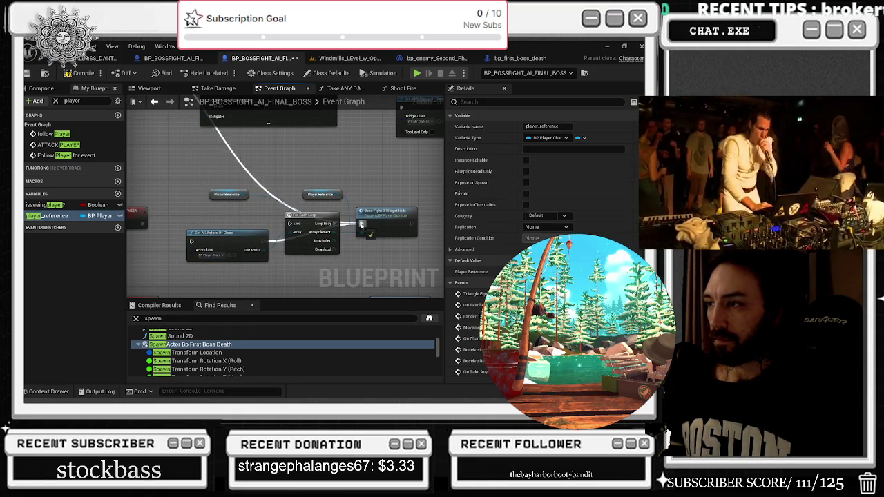
{"action": "mouse_move", "coordinate": [311, 220]}
{"action": "left_mouse_down"}
{"action": "mouse_move", "coordinate": [311, 236]}
{"action": "mouse_move", "coordinate": [291, 246]}
{"action": "left_mouse_up"}
{"action": "left_click", "coordinate": [260, 232], "text": "ctrl"}
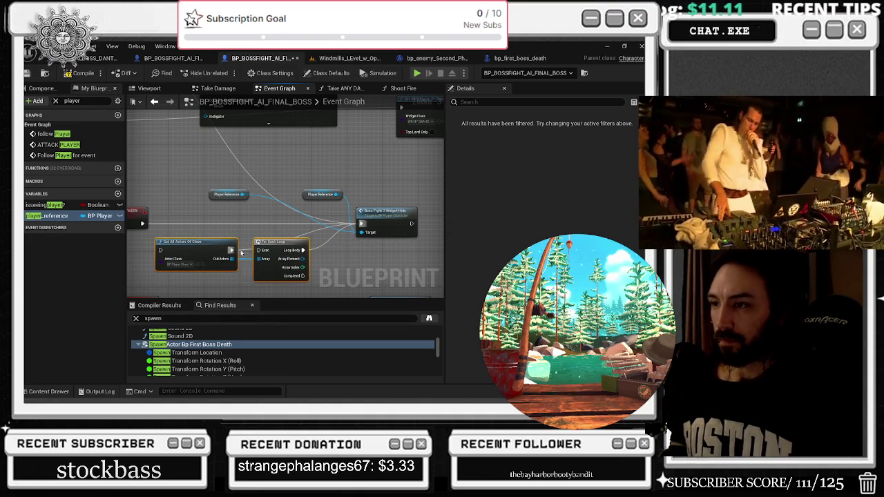
{"action": "left_click", "coordinate": [254, 232]}
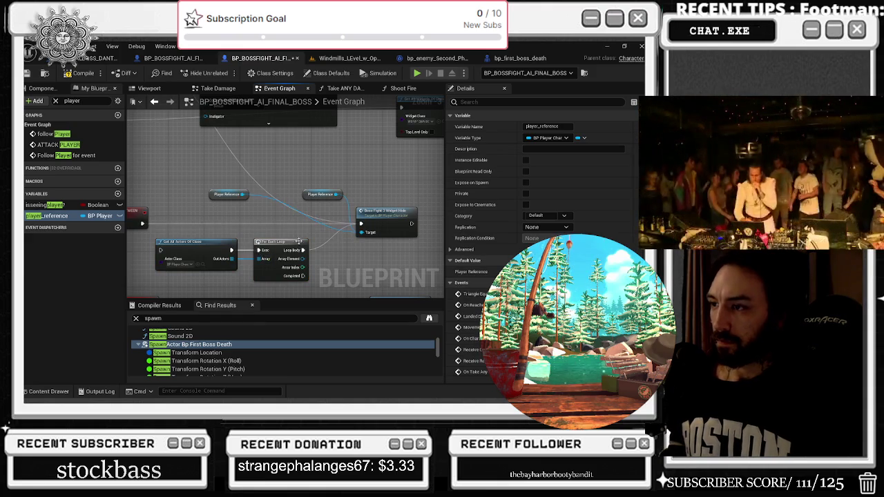
{"action": "left_click_drag", "start_coordinate": [280, 221], "coordinate": [305, 151]}
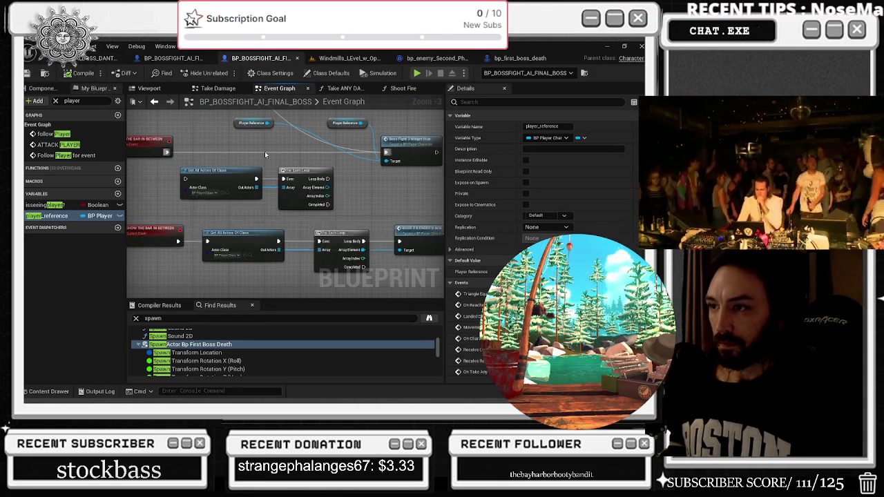
{"action": "scroll", "coordinate": [360, 202], "scroll_direction": "down", "scroll_amount": 6}
{"action": "scroll", "coordinate": [361, 202], "scroll_direction": "up", "scroll_amount": 5}
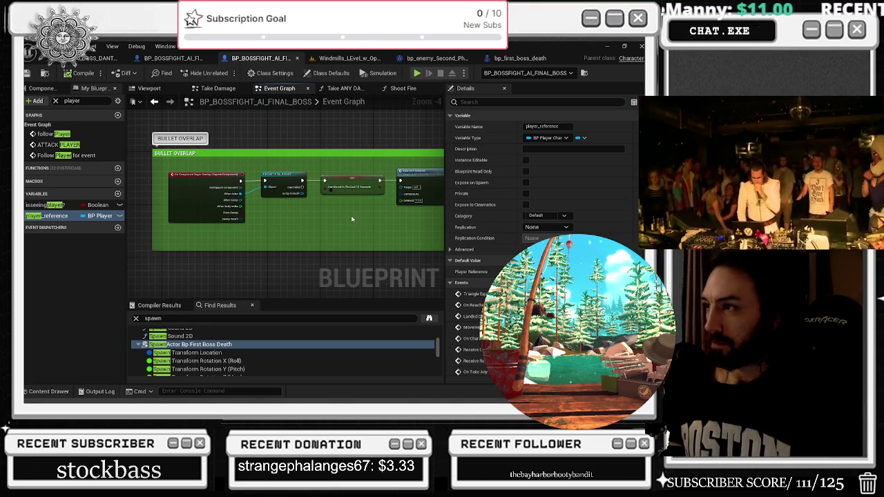
- Select the Spawn Emitter at Location node and bring the widget loop nodes into view
{"action": "scroll", "coordinate": [358, 213], "scroll_direction": "down", "scroll_amount": 3}
{"action": "scroll", "coordinate": [346, 179], "scroll_direction": "up", "scroll_amount": 3}
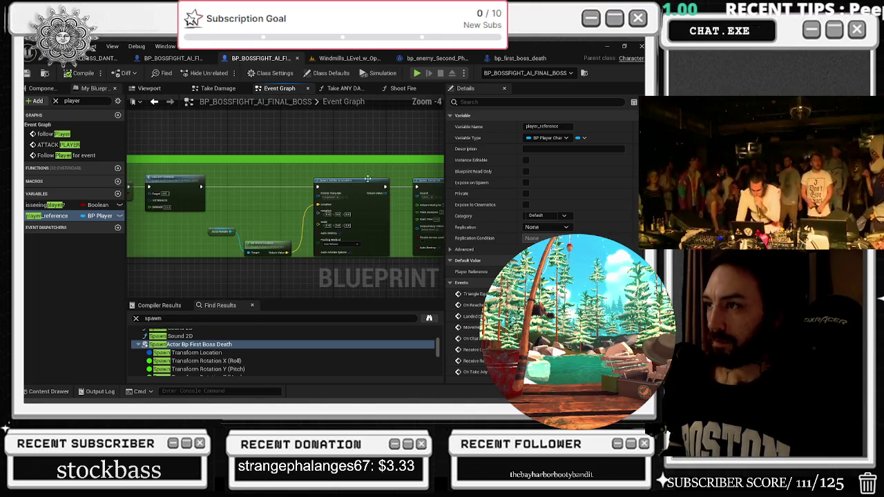
{"action": "left_click", "coordinate": [266, 232]}
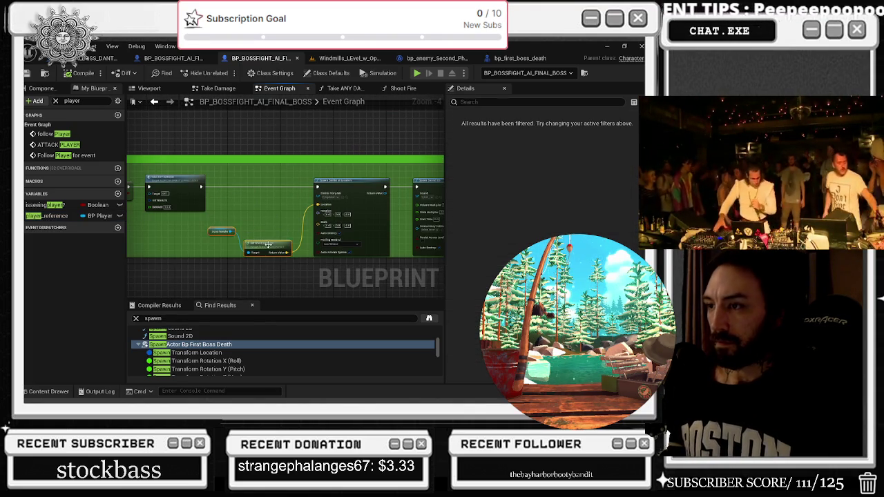
{"action": "left_click", "coordinate": [368, 186]}
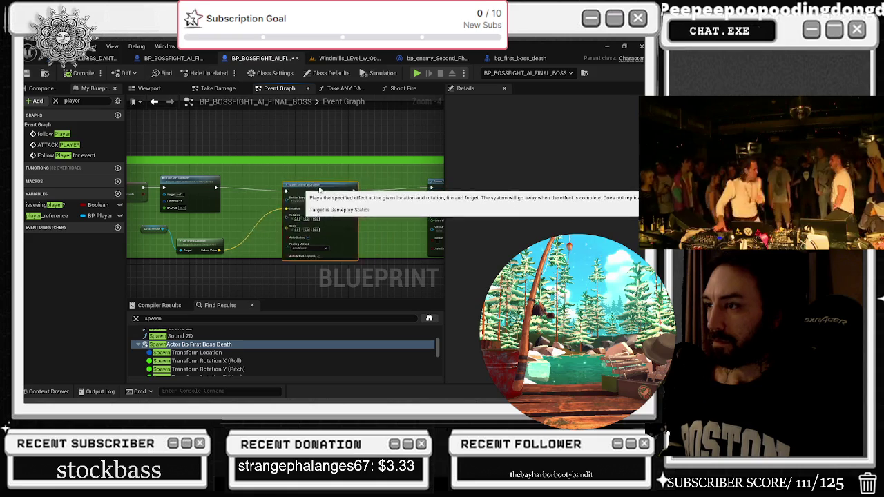
{"action": "scroll", "coordinate": [352, 195], "scroll_direction": "up", "scroll_amount": 1}
{"action": "left_click_drag", "start_coordinate": [319, 241], "coordinate": [140, 251]}
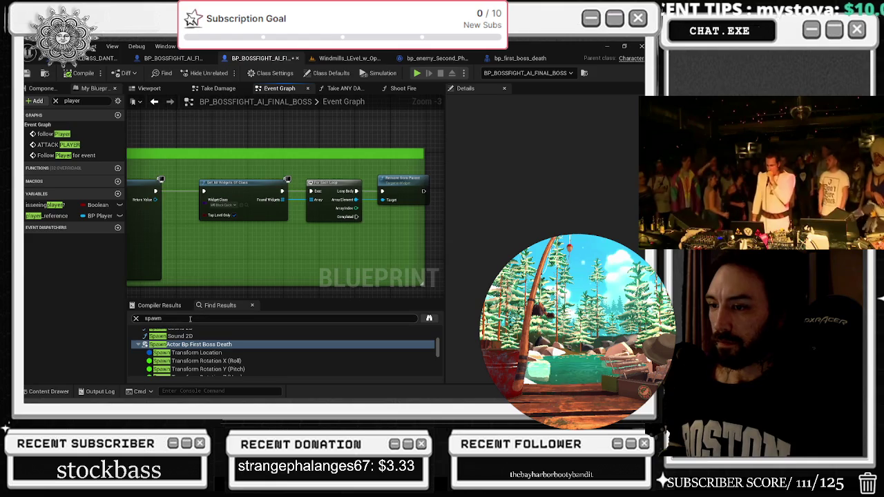
- Pan across the move to death spot, attacking player and healthbar comment groups
{"action": "scroll", "coordinate": [248, 279], "scroll_direction": "down", "scroll_amount": 6}
{"action": "left_click_drag", "start_coordinate": [296, 225], "coordinate": [262, 332]}
{"action": "mouse_move", "coordinate": [387, 207]}
{"action": "left_mouse_down"}
{"action": "mouse_move", "coordinate": [248, 197]}
{"action": "mouse_move", "coordinate": [146, 211]}
{"action": "left_mouse_up"}
{"action": "left_click_drag", "start_coordinate": [343, 127], "coordinate": [273, 187]}
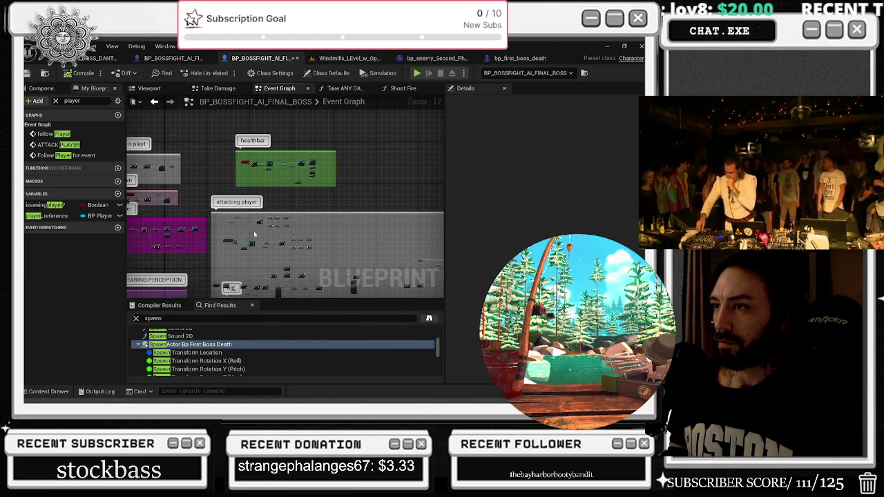
{"action": "scroll", "coordinate": [275, 164], "scroll_direction": "up", "scroll_amount": 7}
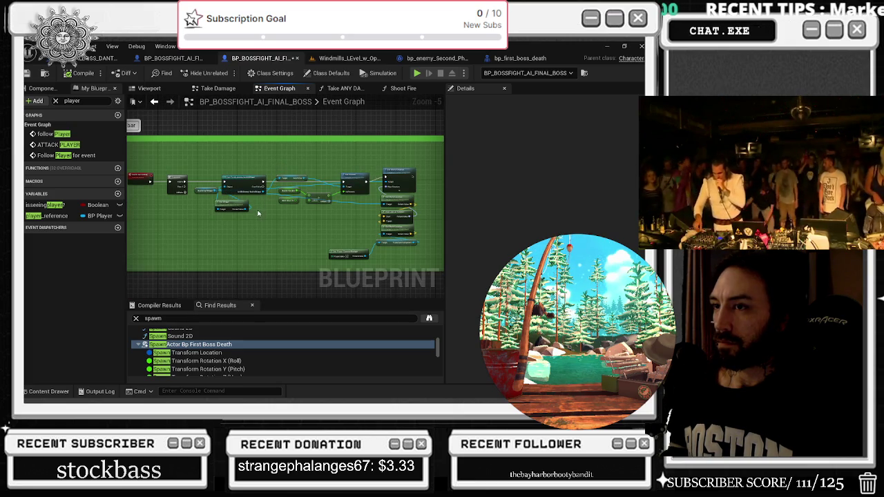
{"action": "scroll", "coordinate": [252, 214], "scroll_direction": "down", "scroll_amount": 3}
{"action": "left_click_drag", "start_coordinate": [247, 226], "coordinate": [272, 157]}
{"action": "scroll", "coordinate": [241, 256], "scroll_direction": "up", "scroll_amount": 4}
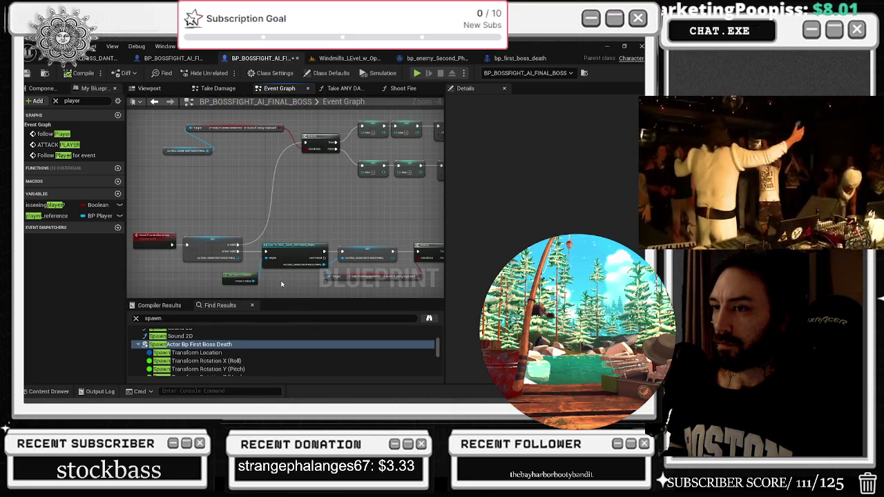
{"action": "scroll", "coordinate": [262, 138], "scroll_direction": "down", "scroll_amount": 7}
{"action": "scroll", "coordinate": [247, 187], "scroll_direction": "up", "scroll_amount": 7}
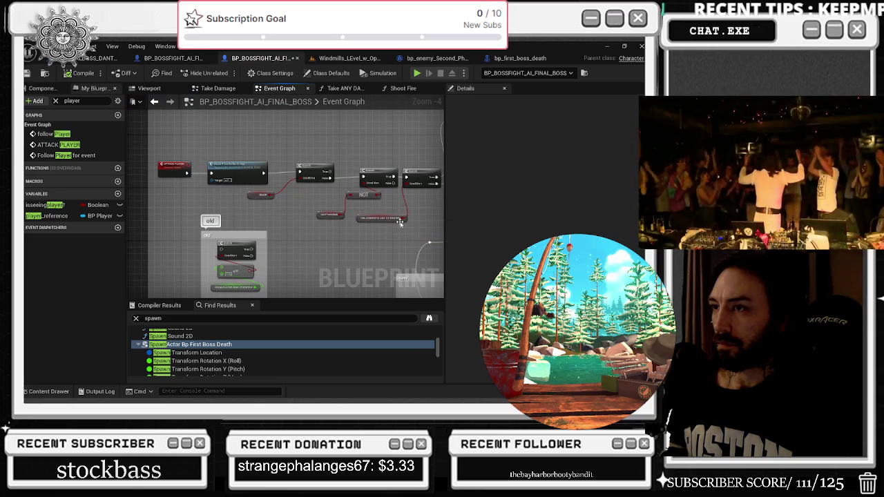
{"action": "scroll", "coordinate": [408, 247], "scroll_direction": "down", "scroll_amount": 8}
{"action": "scroll", "coordinate": [149, 115], "scroll_direction": "up", "scroll_amount": 8}
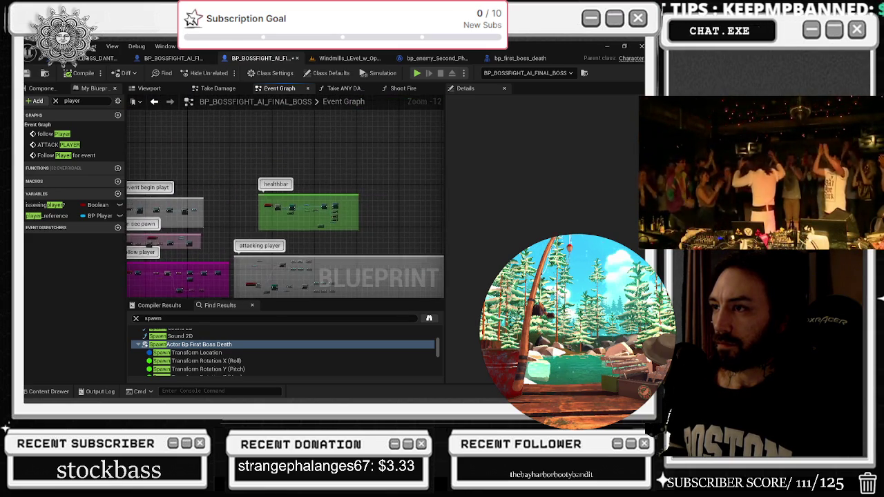
- Select a group of three nodes and bring the widget loop and animation nodes into view
{"action": "scroll", "coordinate": [149, 115], "scroll_direction": "down", "scroll_amount": 3}
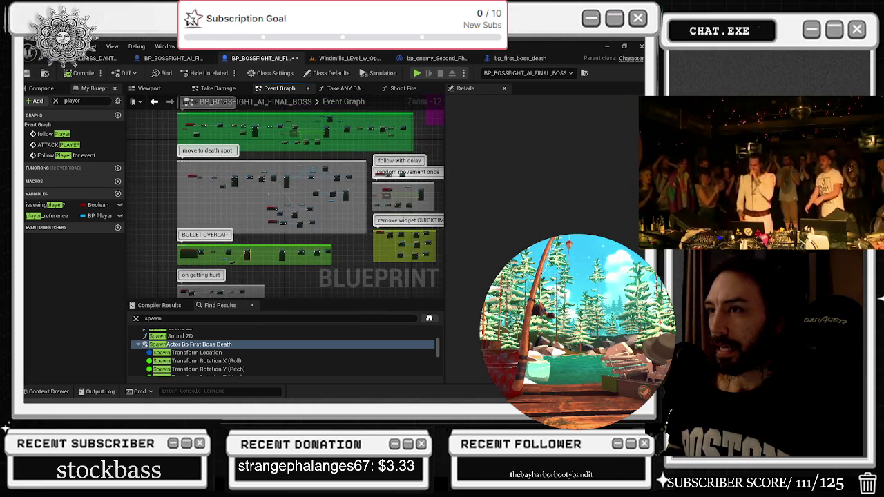
{"action": "scroll", "coordinate": [219, 138], "scroll_direction": "up", "scroll_amount": 6}
{"action": "scroll", "coordinate": [192, 168], "scroll_direction": "up", "scroll_amount": 3}
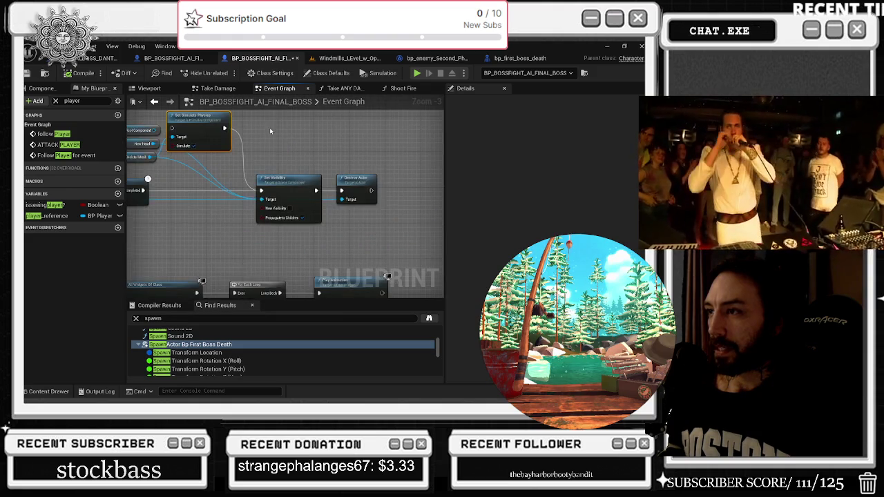
{"action": "scroll", "coordinate": [352, 187], "scroll_direction": "down", "scroll_amount": 1}
{"action": "left_click_drag", "start_coordinate": [231, 145], "coordinate": [434, 208]}
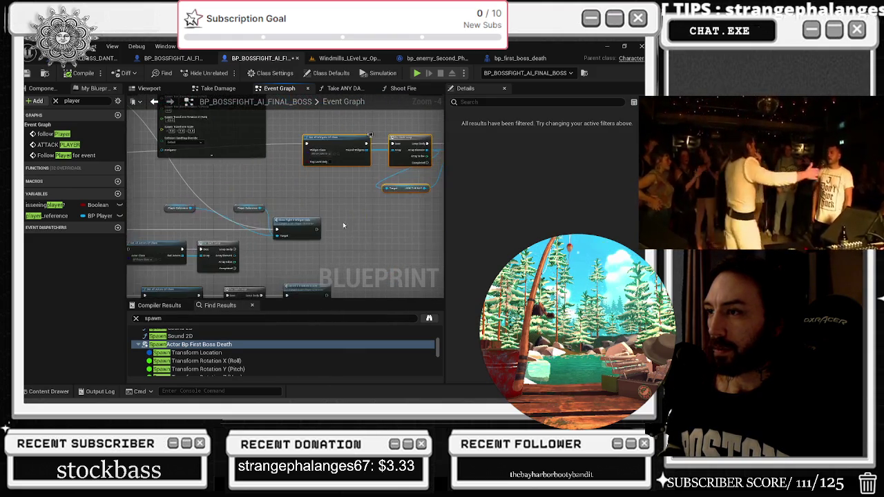
{"action": "mouse_move", "coordinate": [430, 163]}
{"action": "left_mouse_down"}
{"action": "mouse_move", "coordinate": [267, 259]}
{"action": "mouse_move", "coordinate": [374, 134]}
{"action": "left_mouse_up"}
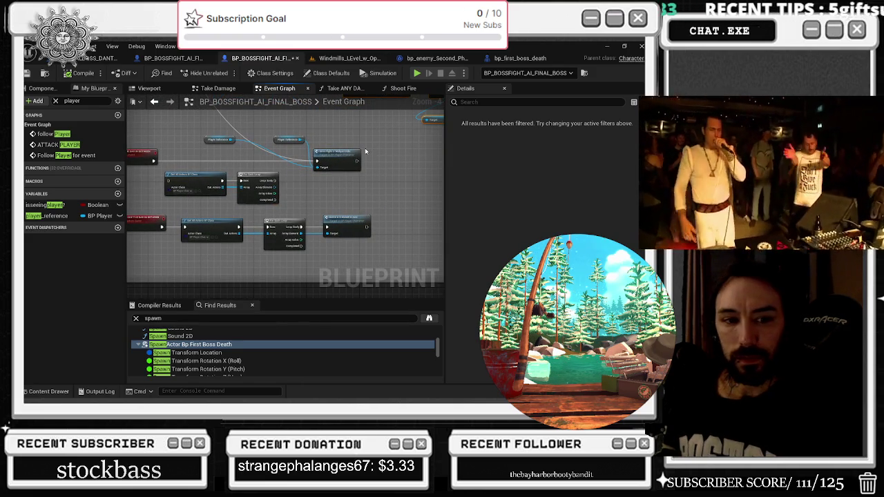
- Read the SpawnActor Bp First Boss Death, Spawn Sound 2D, Delay, Sequence and Set Visibility nodes
{"action": "left_click_drag", "start_coordinate": [314, 199], "coordinate": [214, 255]}
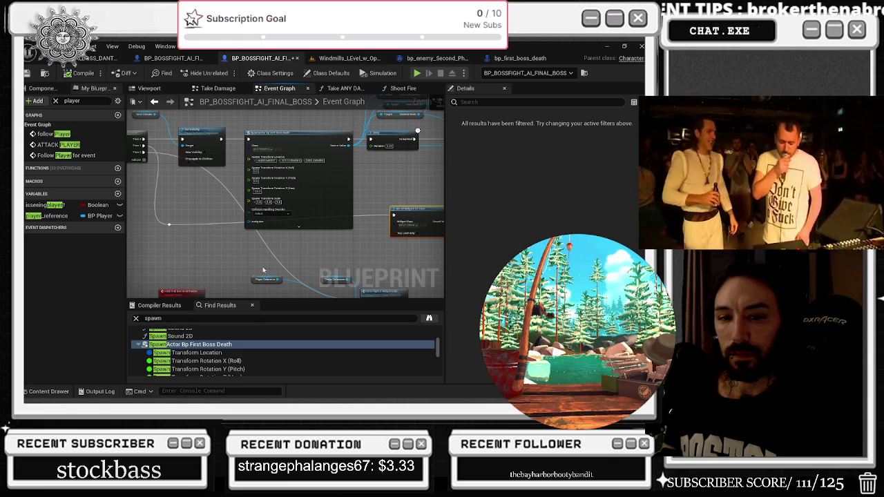
{"action": "mouse_move", "coordinate": [187, 252]}
{"action": "left_mouse_down"}
{"action": "mouse_move", "coordinate": [237, 175]}
{"action": "mouse_move", "coordinate": [203, 180]}
{"action": "mouse_move", "coordinate": [399, 300]}
{"action": "left_mouse_up"}
{"action": "scroll", "coordinate": [221, 150], "scroll_direction": "up", "scroll_amount": 2}
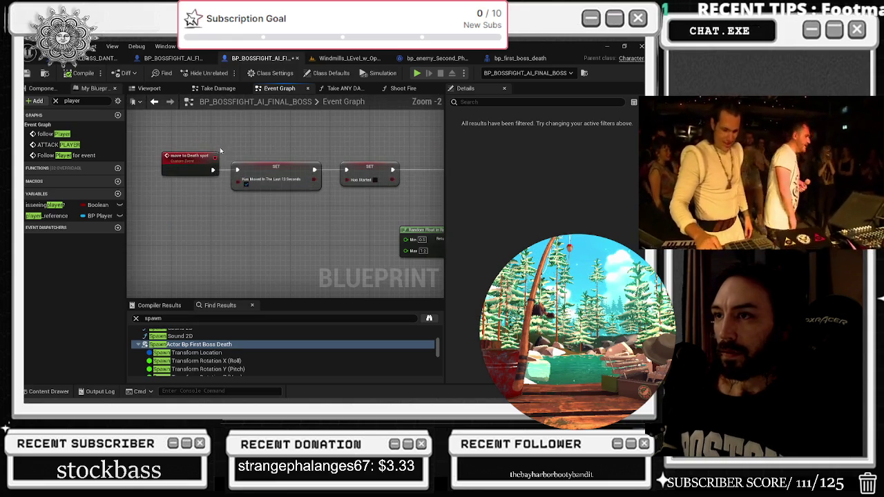
{"action": "left_click_drag", "start_coordinate": [385, 138], "coordinate": [153, 143]}
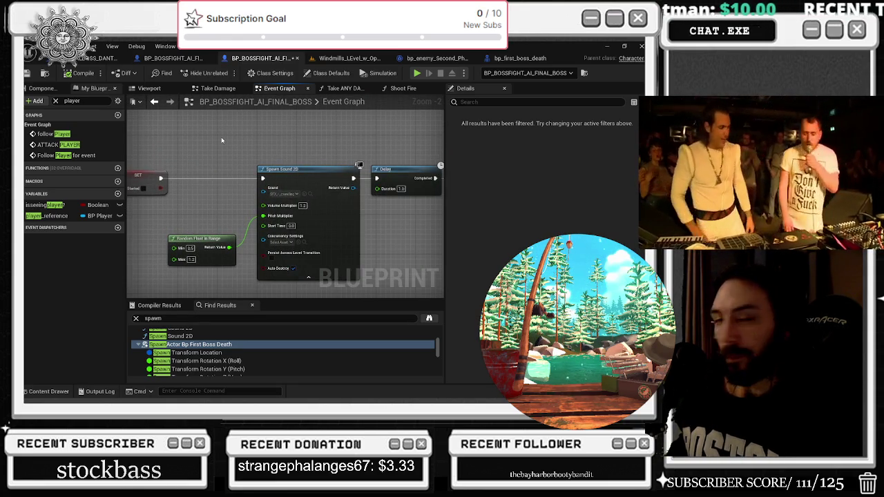
{"action": "left_click_drag", "start_coordinate": [343, 158], "coordinate": [280, 149]}
{"action": "scroll", "coordinate": [279, 148], "scroll_direction": "down", "scroll_amount": 1}
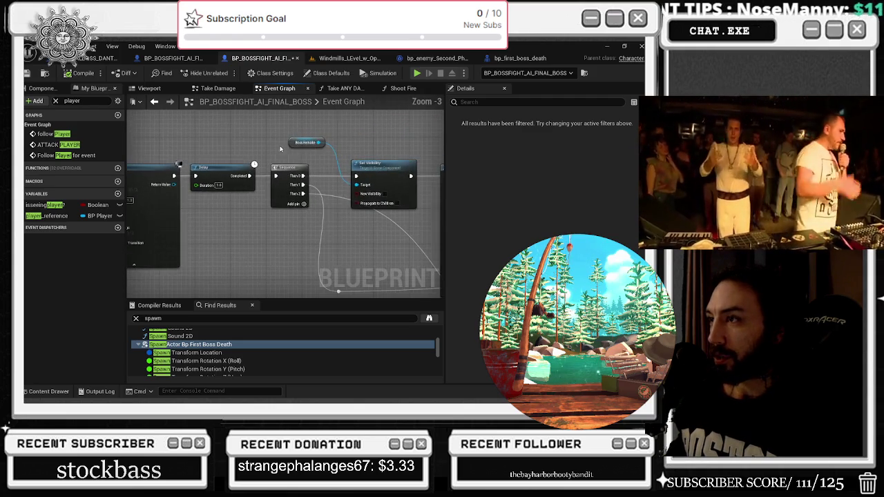
{"action": "scroll", "coordinate": [280, 148], "scroll_direction": "down", "scroll_amount": 2}
- In the Components list, compare the explosion and Niagara(foot) component properties
{"action": "left_click", "coordinate": [42, 92]}
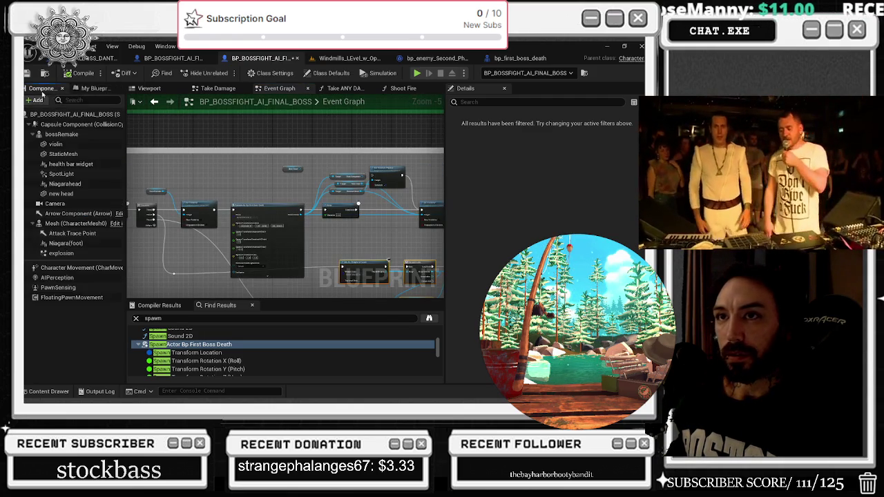
{"action": "left_click", "coordinate": [84, 255]}
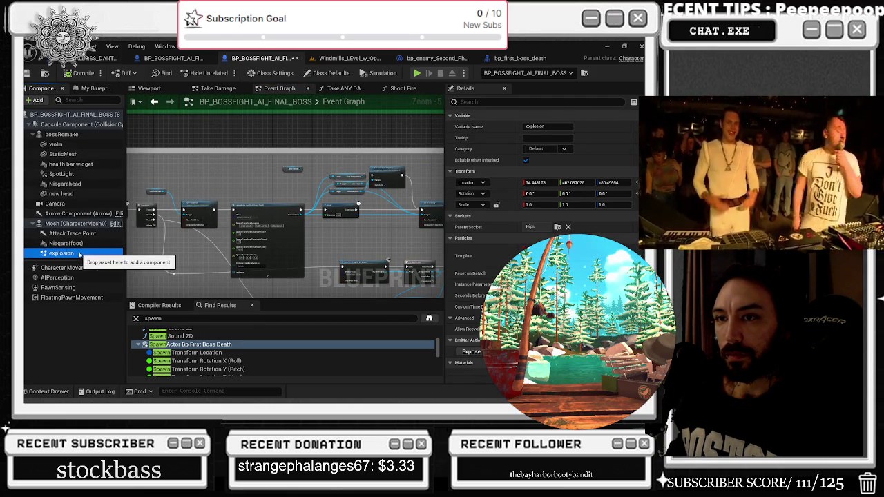
{"action": "left_click", "coordinate": [69, 244]}
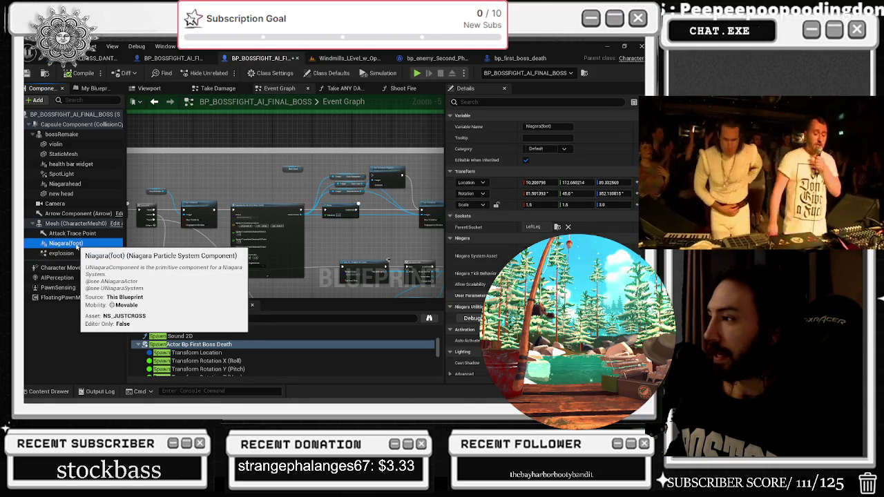
{"action": "left_click", "coordinate": [69, 253]}
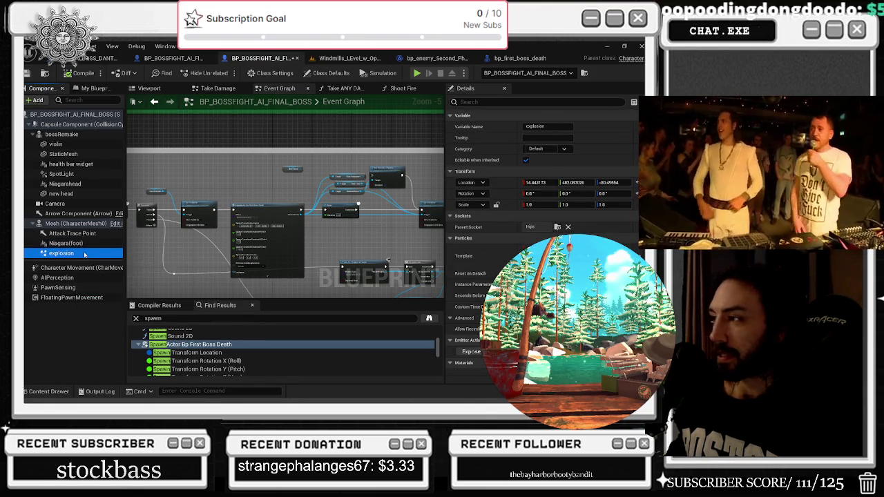
- Find references to explosion and jump to its Spawn Emitter at Location matches
{"action": "right_click", "coordinate": [71, 256]}
{"action": "mouse_move", "coordinate": [131, 272]}
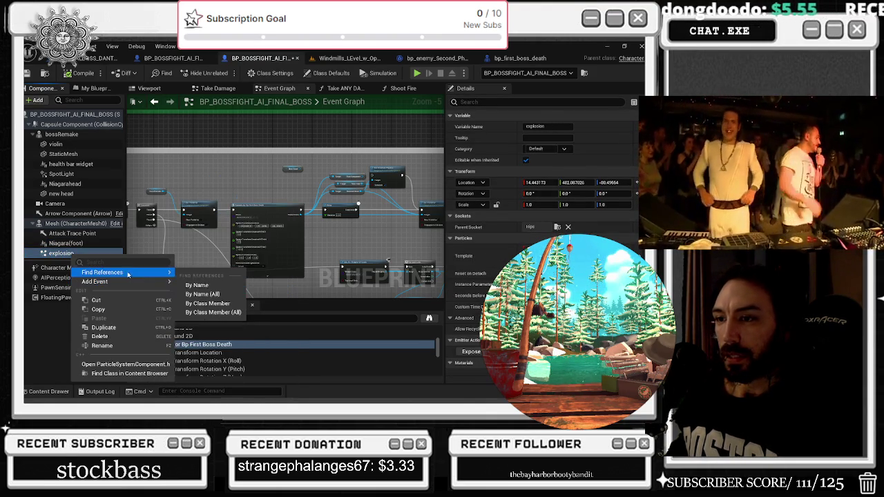
{"action": "left_click", "coordinate": [216, 294]}
{"action": "left_click", "coordinate": [192, 341]}
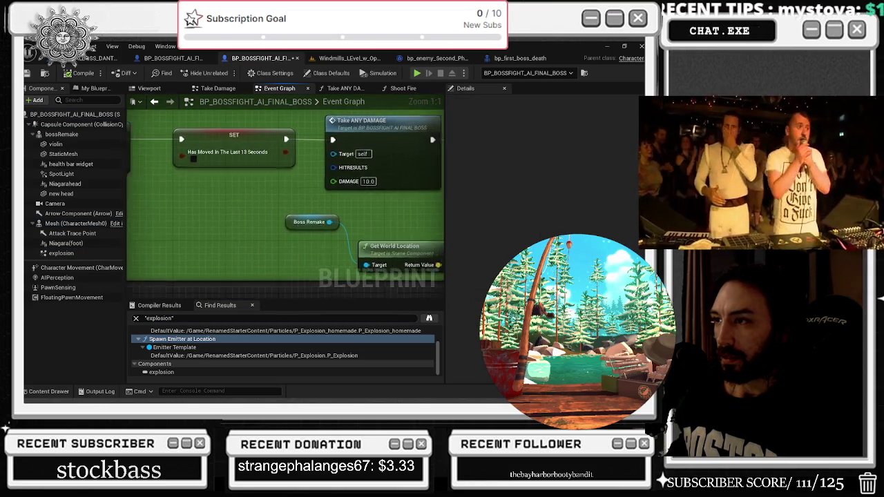
{"action": "scroll", "coordinate": [207, 345], "scroll_direction": "up", "scroll_amount": 2}
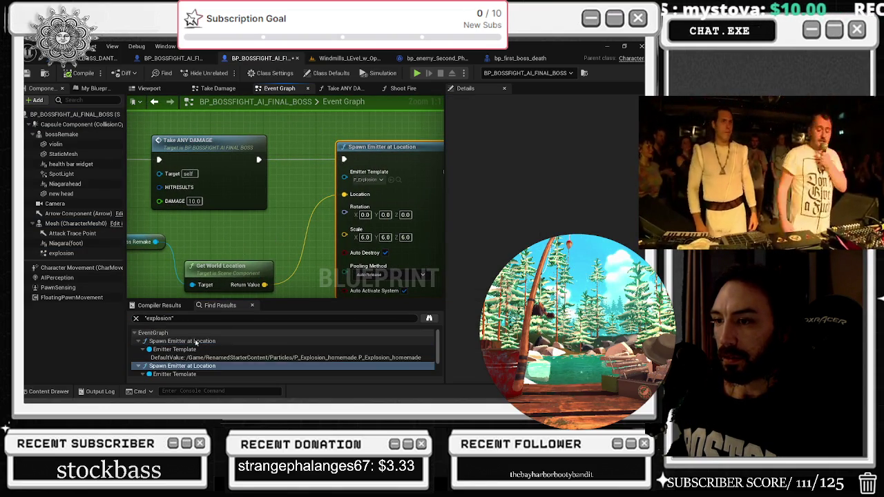
{"action": "left_click", "coordinate": [182, 341]}
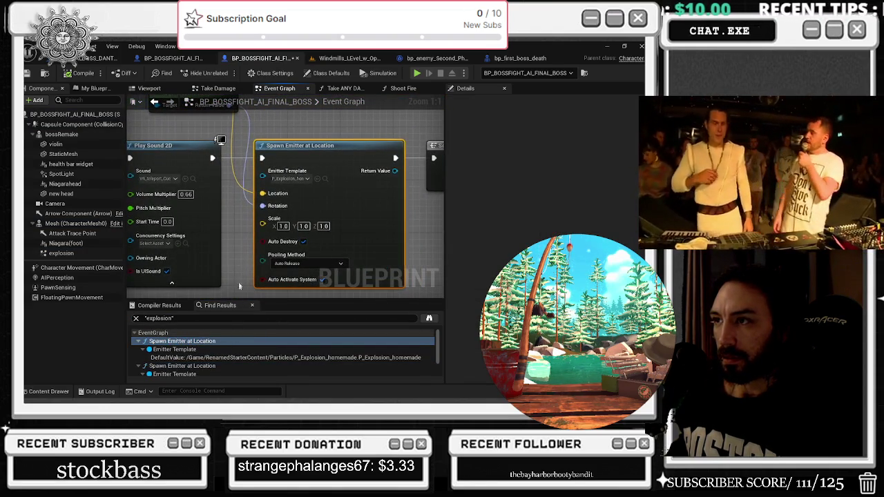
- Search the graph again for references to explosion by name
{"action": "left_click", "coordinate": [65, 253]}
{"action": "scroll", "coordinate": [542, 207], "scroll_direction": "down", "scroll_amount": 3}
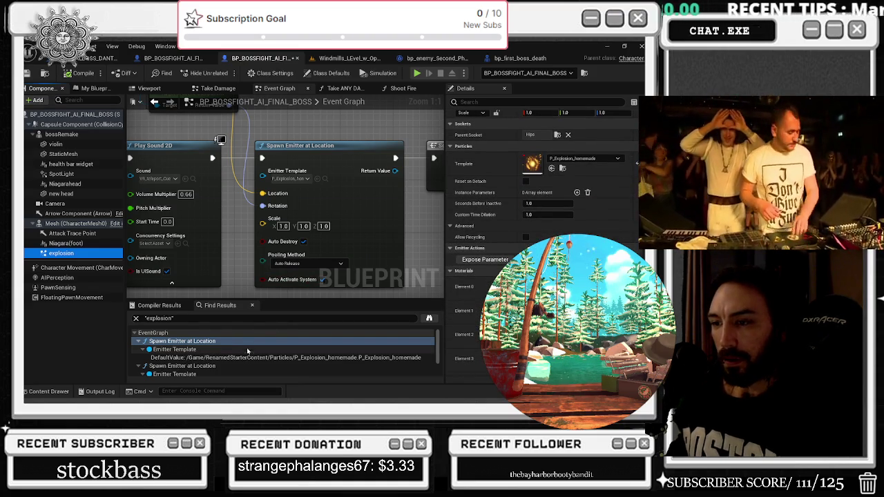
{"action": "right_click", "coordinate": [76, 253]}
{"action": "mouse_move", "coordinate": [109, 271]}
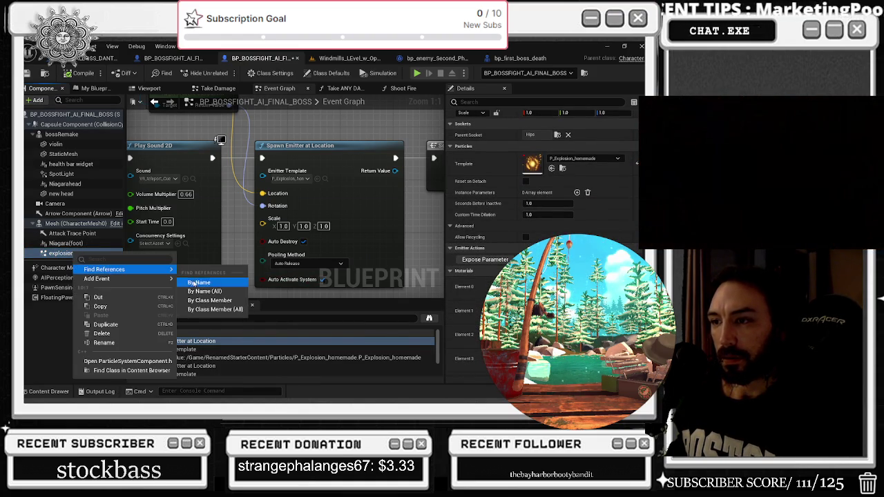
{"action": "left_click", "coordinate": [199, 281]}
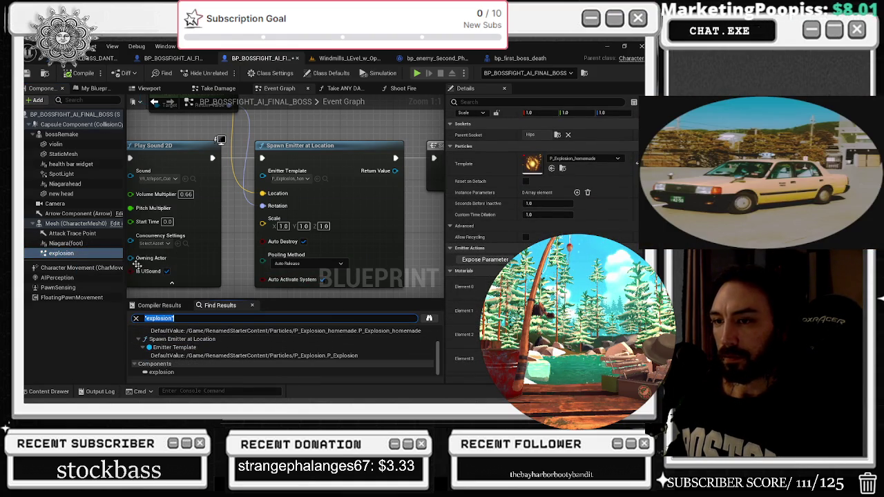
- Delete the explosion component, then resume the paused music video in the browser
{"action": "left_click", "coordinate": [68, 256]}
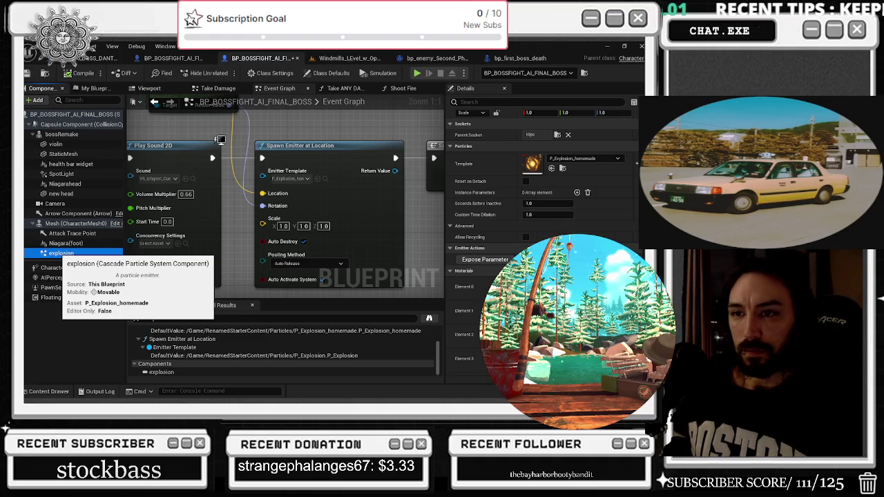
{"action": "key", "text": "Delete"}
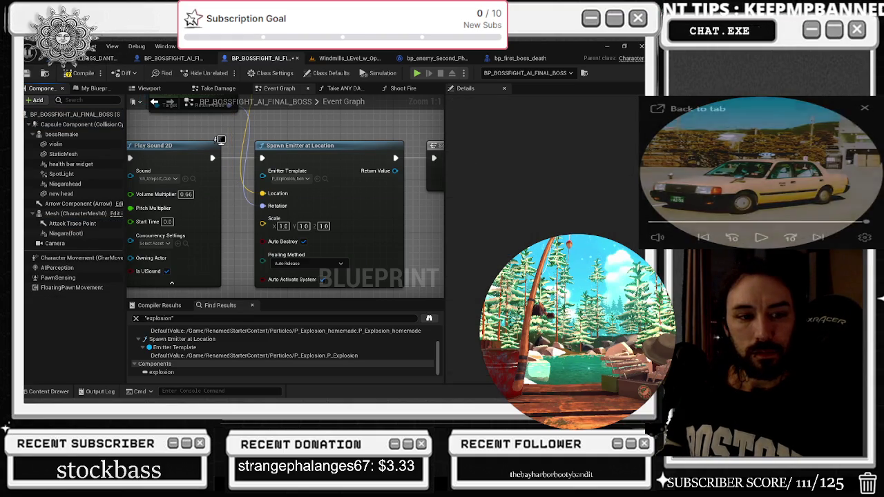
{"action": "left_click", "coordinate": [670, 108]}
{"action": "left_click", "coordinate": [357, 254]}
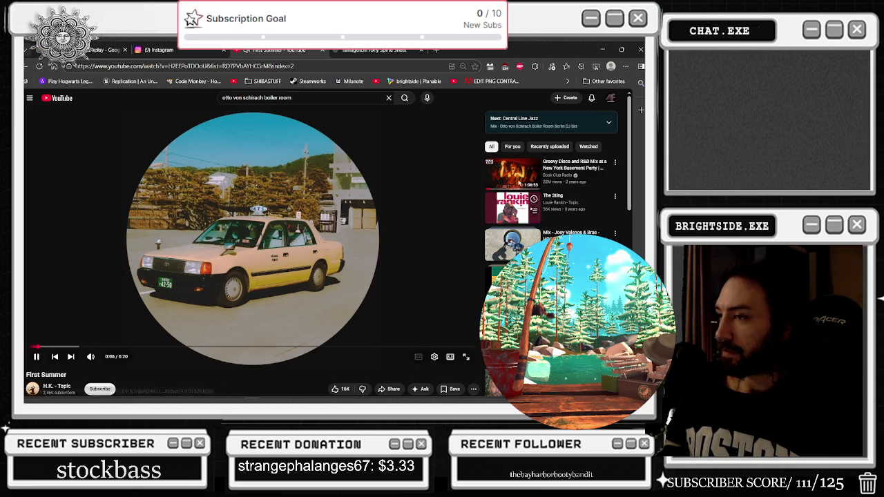
- Switch the First Summer video to a different resolution, then minimize the browser
{"action": "left_click", "coordinate": [434, 356]}
{"action": "left_click", "coordinate": [436, 336]}
{"action": "left_click", "coordinate": [417, 322]}
{"action": "left_click", "coordinate": [602, 49]}
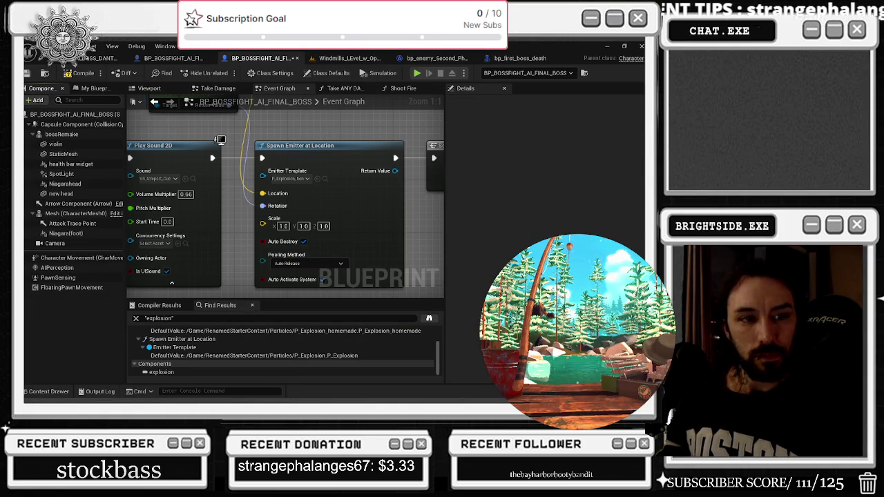
- Back in the boss graph, pan across the attacking player, MOVE LOCATIONS and death spot groups
{"action": "key", "text": "alt+Tab"}
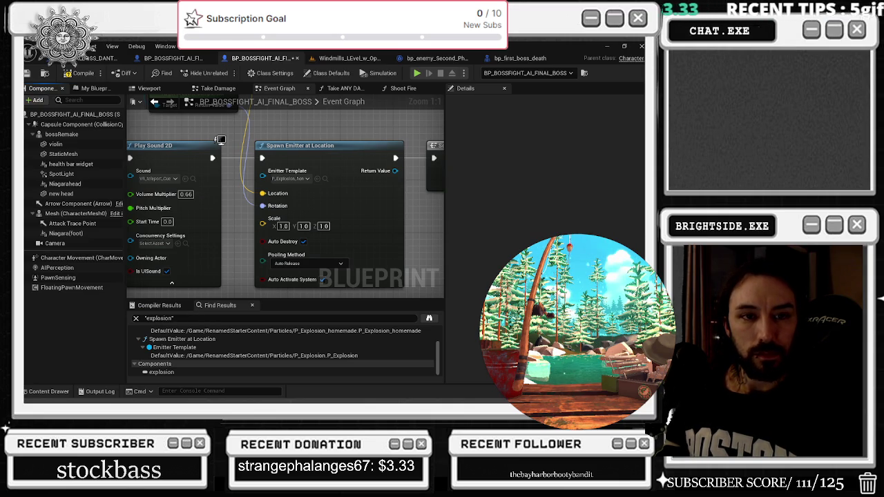
{"action": "key", "text": "alt+Tab"}
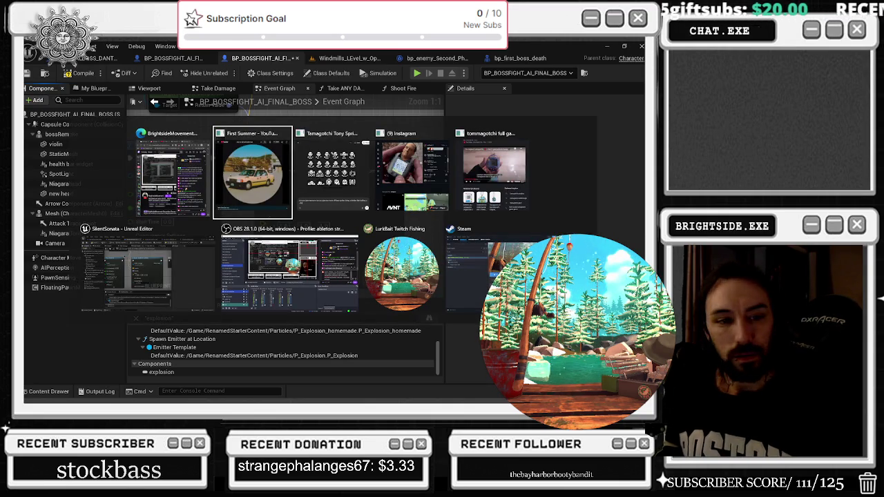
{"action": "key", "text": "Escape"}
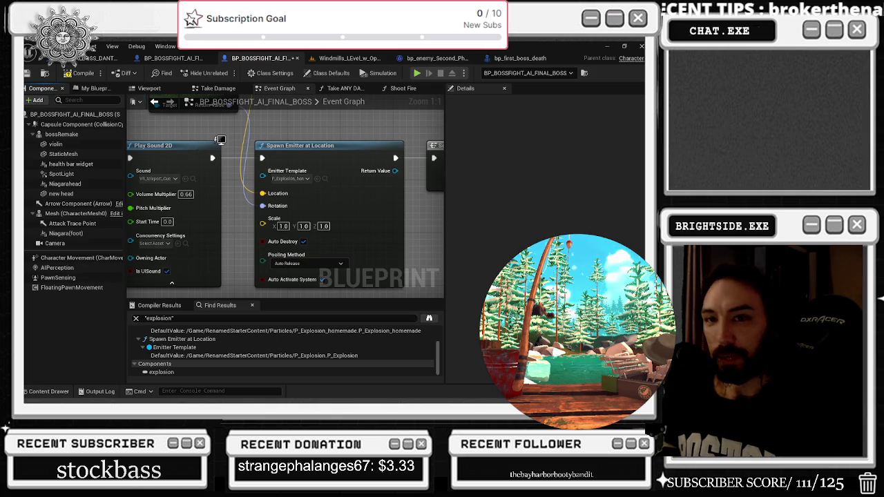
{"action": "scroll", "coordinate": [226, 233], "scroll_direction": "down", "scroll_amount": 2}
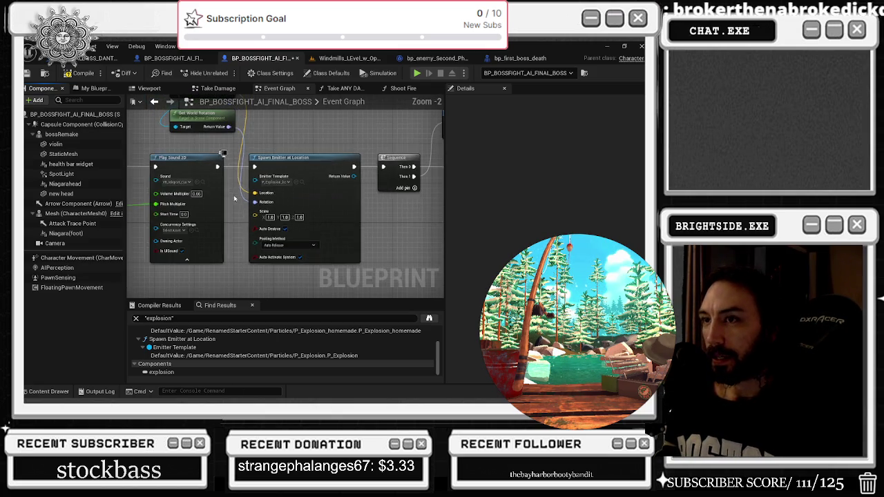
{"action": "left_click", "coordinate": [332, 143]}
{"action": "mouse_move", "coordinate": [311, 244]}
{"action": "left_mouse_down"}
{"action": "mouse_move", "coordinate": [207, 238]}
{"action": "mouse_move", "coordinate": [160, 201]}
{"action": "mouse_move", "coordinate": [153, 154]}
{"action": "left_mouse_up"}
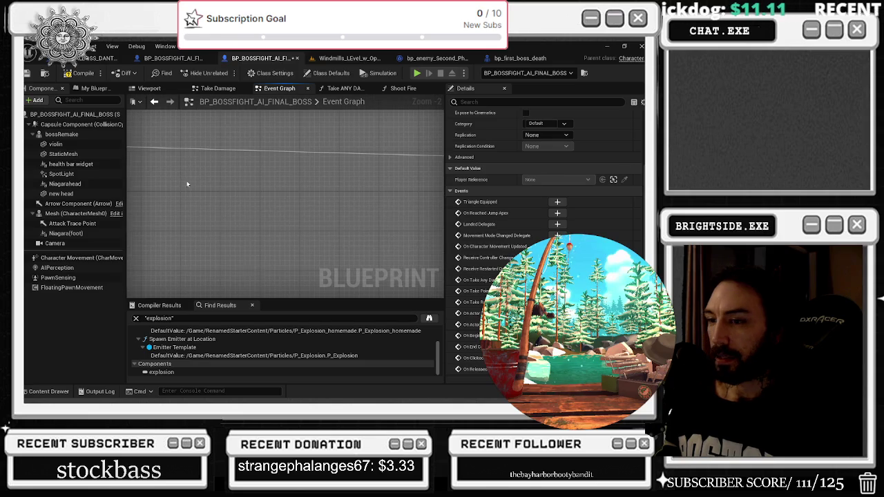
{"action": "scroll", "coordinate": [236, 227], "scroll_direction": "down", "scroll_amount": 9}
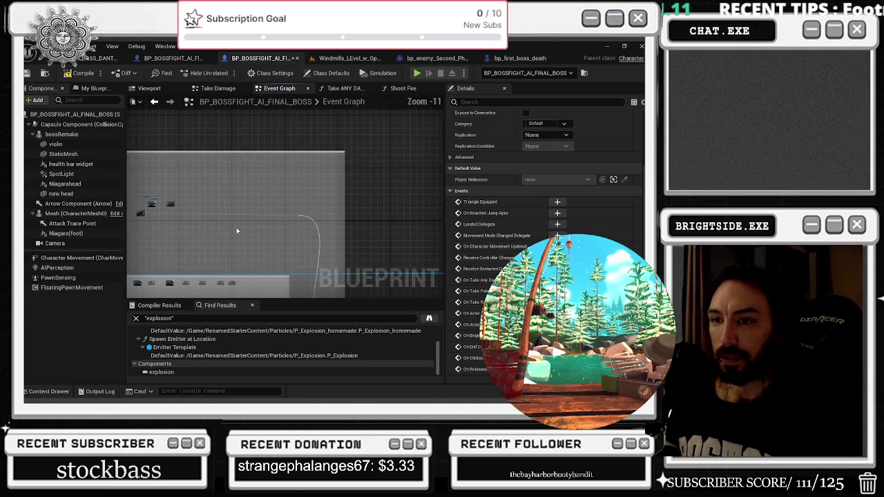
{"action": "left_click_drag", "start_coordinate": [214, 241], "coordinate": [374, 277]}
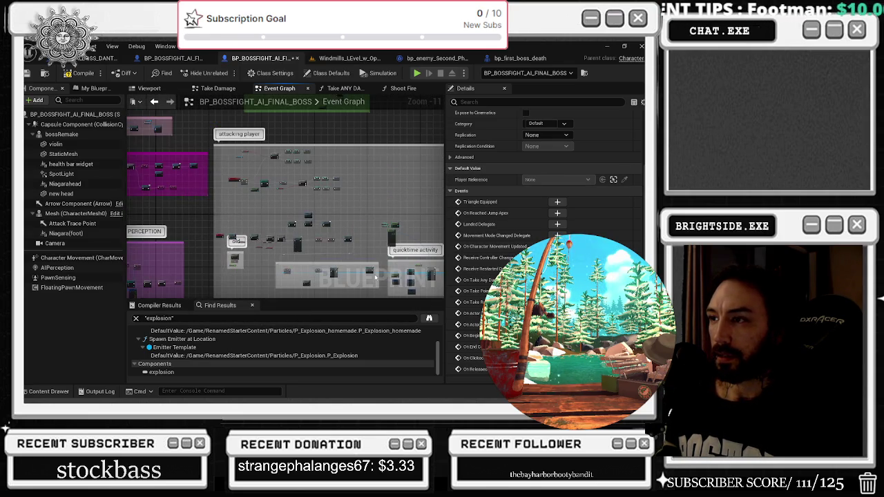
{"action": "left_click_drag", "start_coordinate": [294, 248], "coordinate": [392, 290]}
{"action": "scroll", "coordinate": [270, 232], "scroll_direction": "up", "scroll_amount": 7}
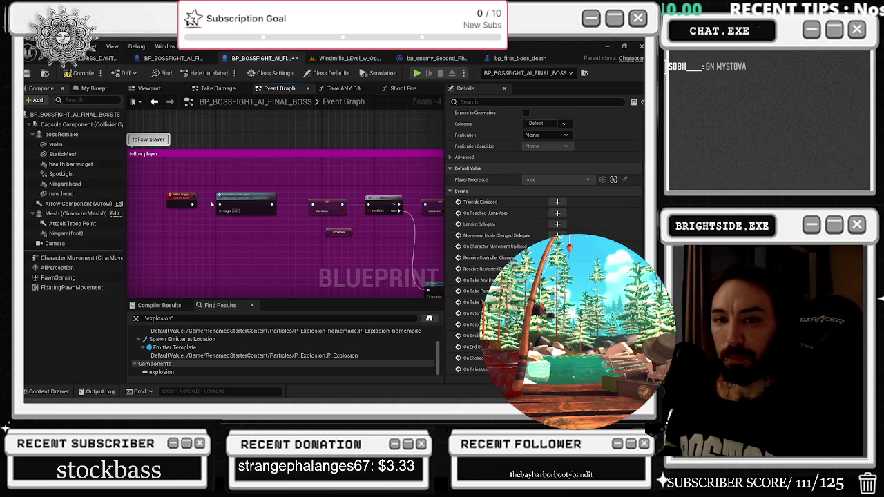
{"action": "scroll", "coordinate": [186, 213], "scroll_direction": "down", "scroll_amount": 8}
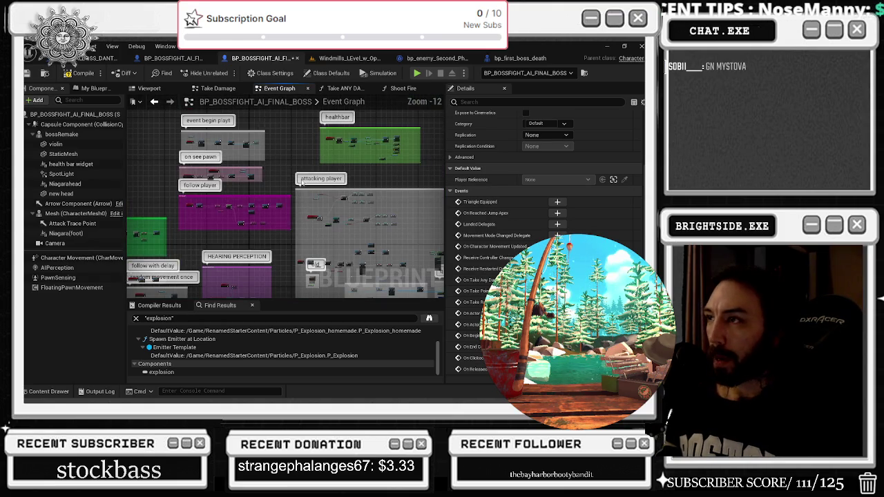
{"action": "left_click_drag", "start_coordinate": [148, 186], "coordinate": [368, 143]}
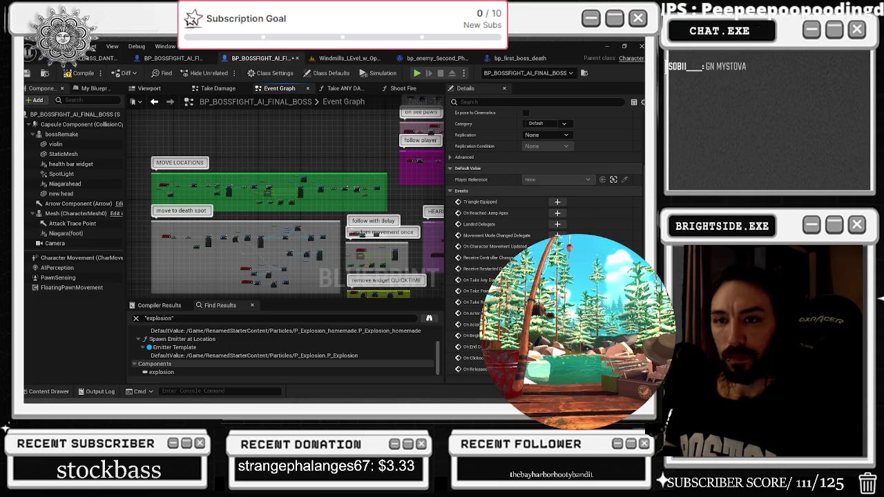
- Select all nodes, frame them with Home, then select Get All Widgets Of Class and nudge nodes
{"action": "scroll", "coordinate": [161, 254], "scroll_direction": "up", "scroll_amount": 3}
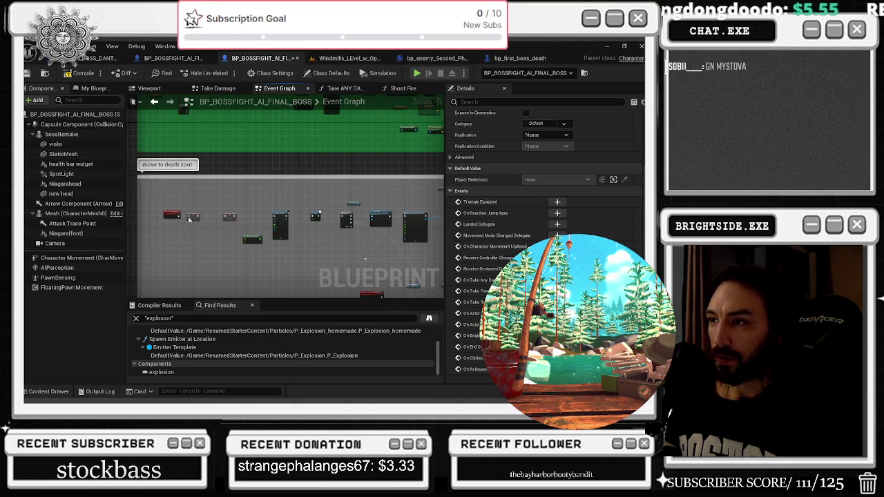
{"action": "scroll", "coordinate": [195, 217], "scroll_direction": "up", "scroll_amount": 5}
{"action": "scroll", "coordinate": [232, 155], "scroll_direction": "down", "scroll_amount": 1}
{"action": "key", "text": "ctrl+a"}
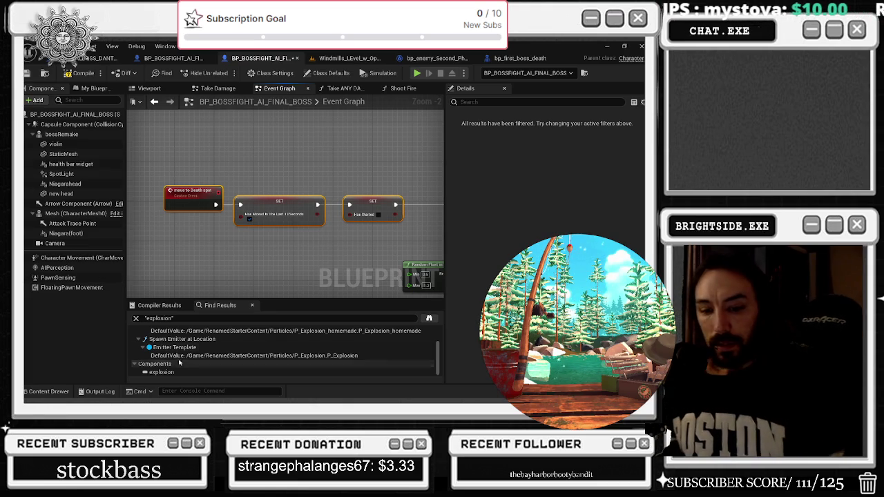
{"action": "key", "text": "Home"}
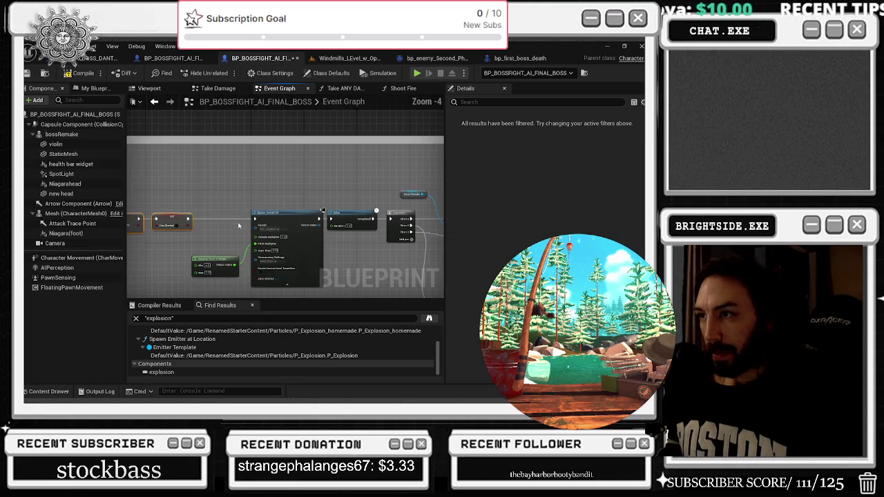
{"action": "scroll", "coordinate": [238, 225], "scroll_direction": "up", "scroll_amount": 1}
{"action": "scroll", "coordinate": [247, 189], "scroll_direction": "up", "scroll_amount": 1}
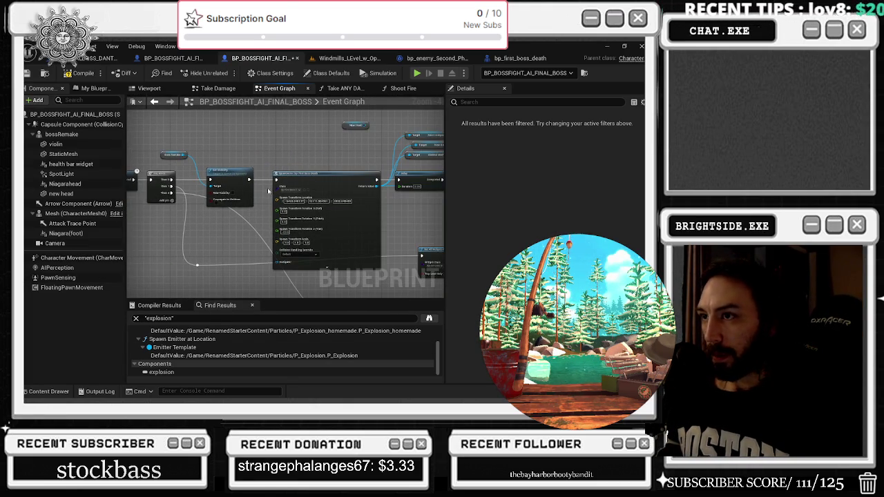
{"action": "scroll", "coordinate": [269, 191], "scroll_direction": "down", "scroll_amount": 1}
{"action": "scroll", "coordinate": [203, 231], "scroll_direction": "up", "scroll_amount": 1}
{"action": "left_click", "coordinate": [188, 230]}
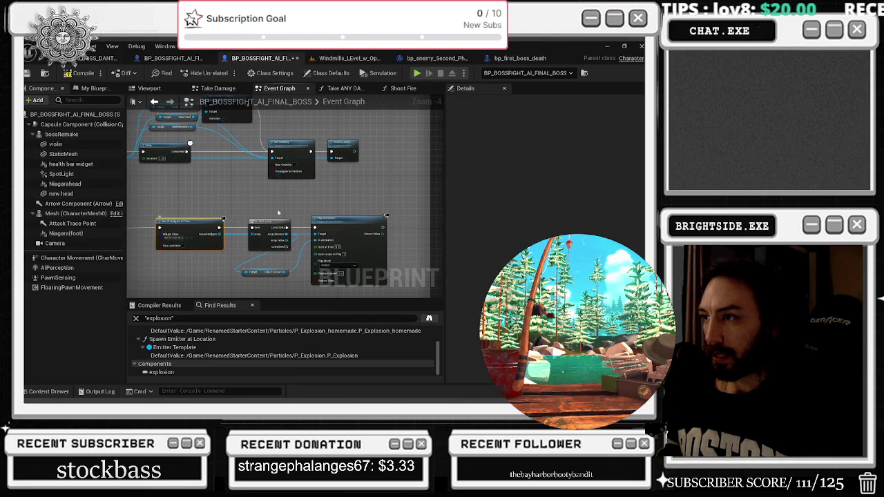
{"action": "mouse_move", "coordinate": [225, 172]}
{"action": "left_mouse_down"}
{"action": "mouse_move", "coordinate": [237, 256]}
{"action": "mouse_move", "coordinate": [235, 156]}
{"action": "mouse_move", "coordinate": [414, 235]}
{"action": "left_mouse_up"}
{"action": "mouse_move", "coordinate": [415, 184]}
{"action": "left_mouse_down"}
{"action": "mouse_move", "coordinate": [445, 186]}
{"action": "mouse_move", "coordinate": [414, 152]}
{"action": "mouse_move", "coordinate": [404, 59]}
{"action": "left_mouse_up"}
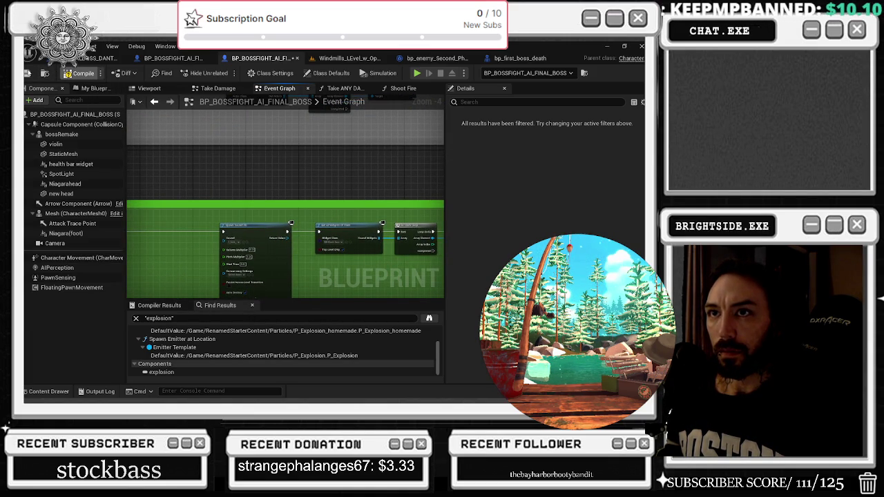
- Remove the 'player' filter in My Blueprint and scroll through every variable of the boss blueprint
{"action": "left_click", "coordinate": [78, 88]}
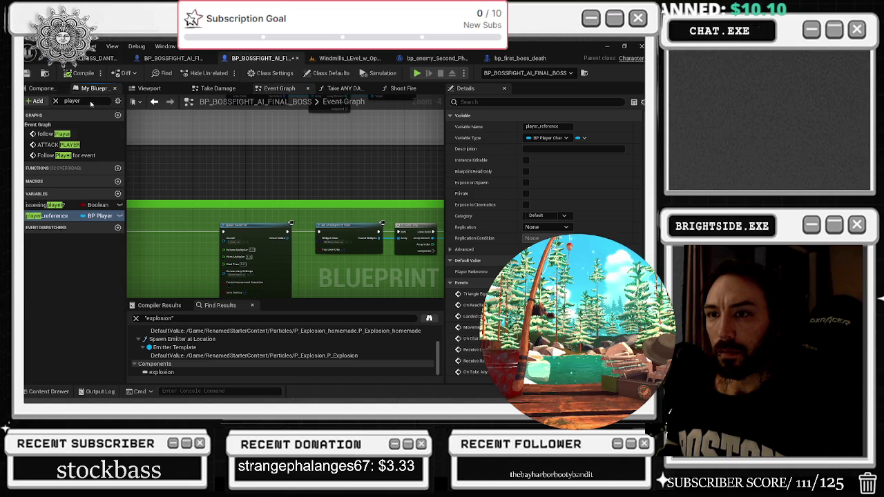
{"action": "left_click", "coordinate": [56, 101]}
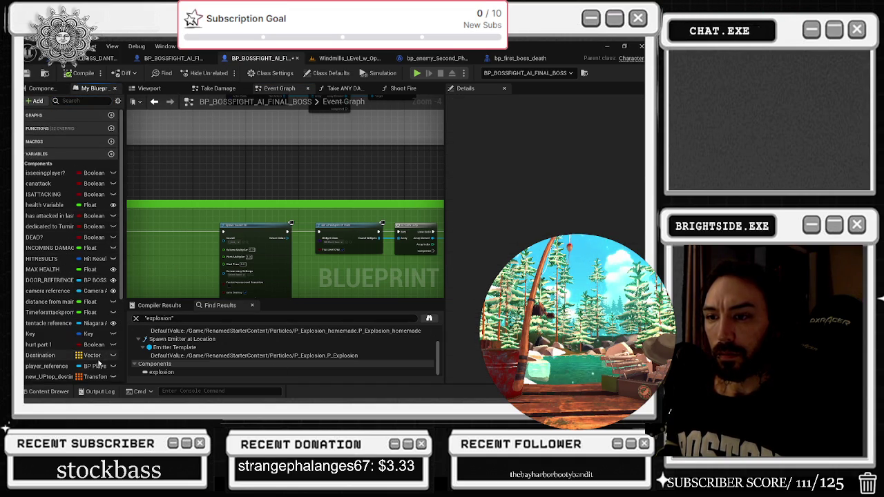
{"action": "scroll", "coordinate": [78, 380], "scroll_direction": "down", "scroll_amount": 1}
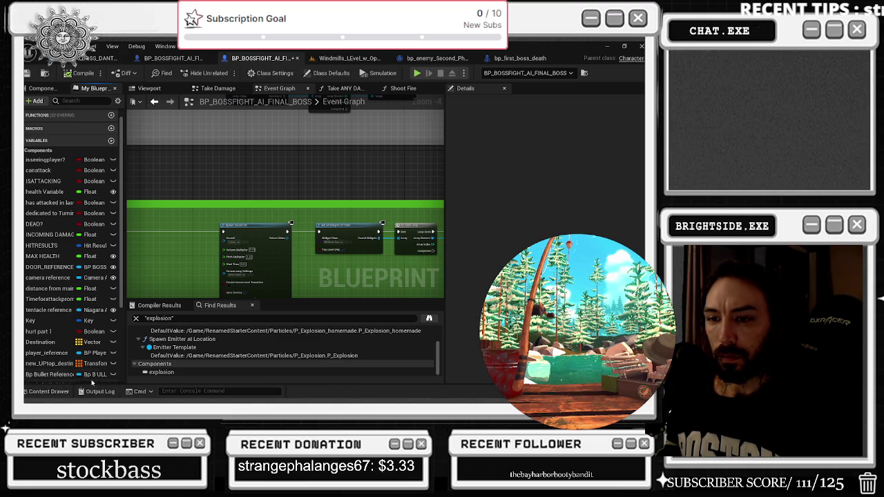
{"action": "scroll", "coordinate": [108, 381], "scroll_direction": "down", "scroll_amount": 2}
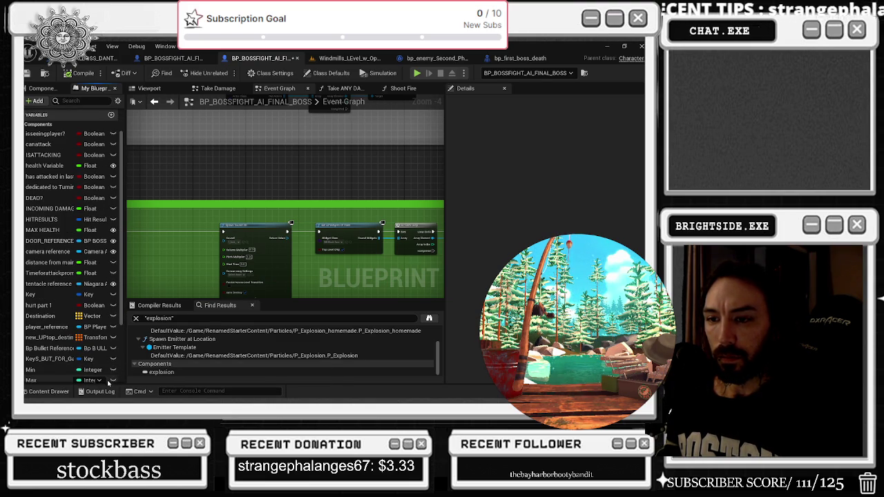
{"action": "scroll", "coordinate": [109, 381], "scroll_direction": "down", "scroll_amount": 1}
{"action": "scroll", "coordinate": [108, 383], "scroll_direction": "down", "scroll_amount": 4}
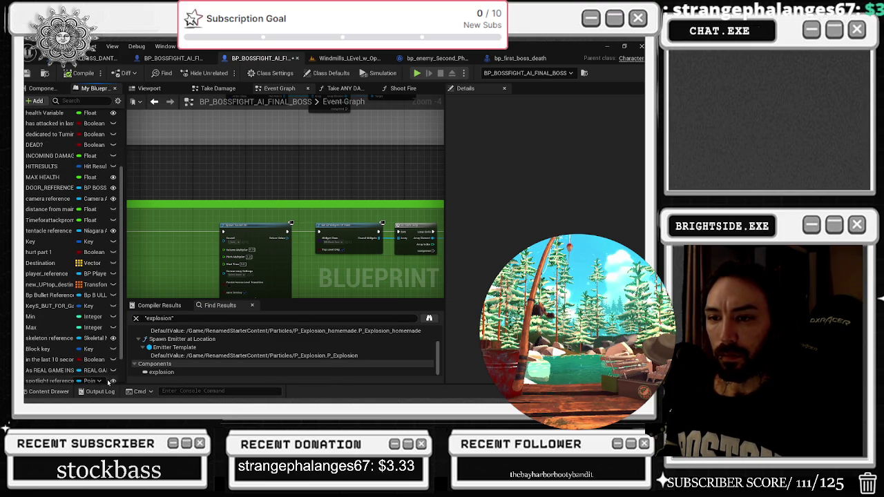
{"action": "scroll", "coordinate": [108, 381], "scroll_direction": "down", "scroll_amount": 6}
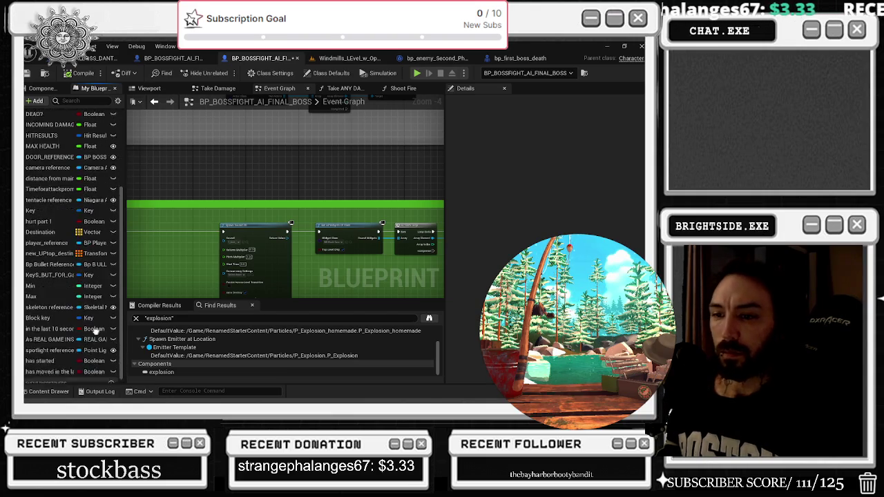
{"action": "scroll", "coordinate": [95, 276], "scroll_direction": "up", "scroll_amount": 2}
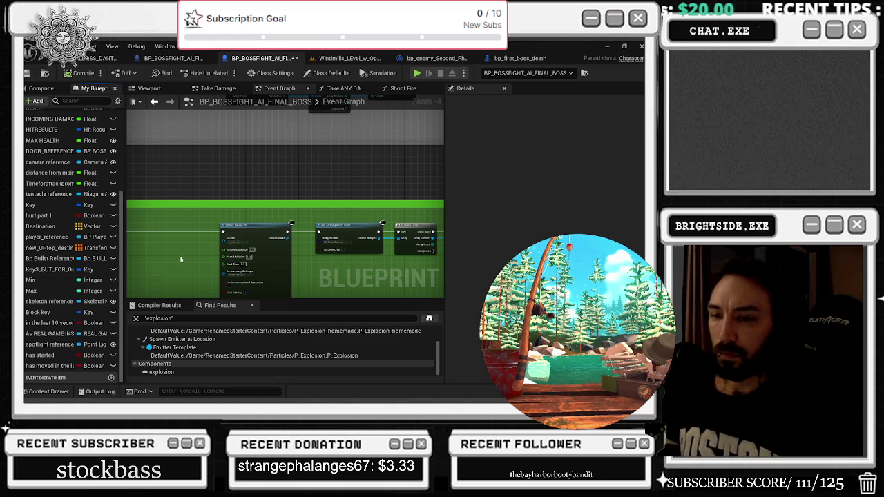
{"action": "scroll", "coordinate": [181, 259], "scroll_direction": "down", "scroll_amount": 8}
- Preview the final boss model in the BP_BOSSFIGHT_AI_FINAL_BOSS Viewport
{"action": "left_click_drag", "start_coordinate": [379, 211], "coordinate": [320, 178]}
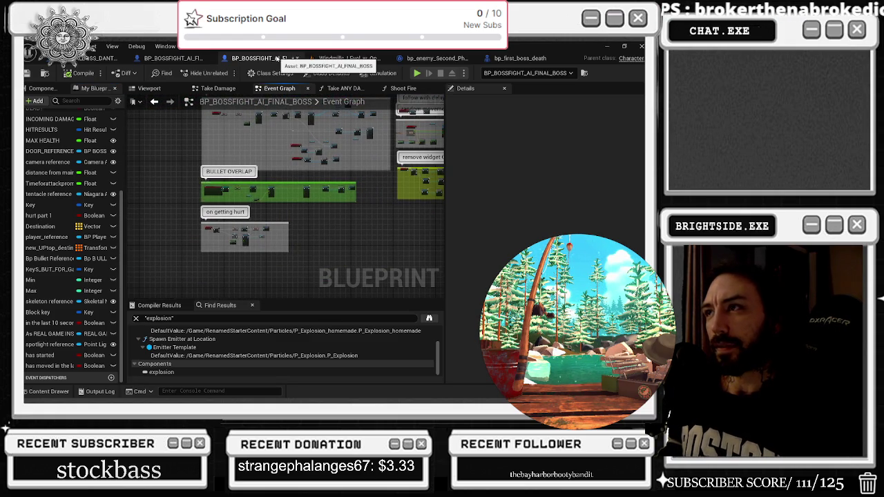
{"action": "left_click", "coordinate": [148, 89]}
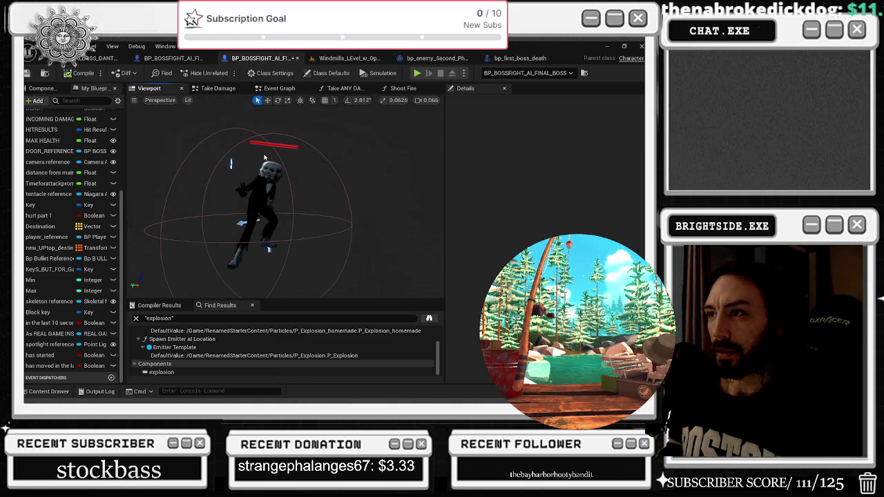
{"action": "scroll", "coordinate": [284, 200], "scroll_direction": "up", "scroll_amount": 5}
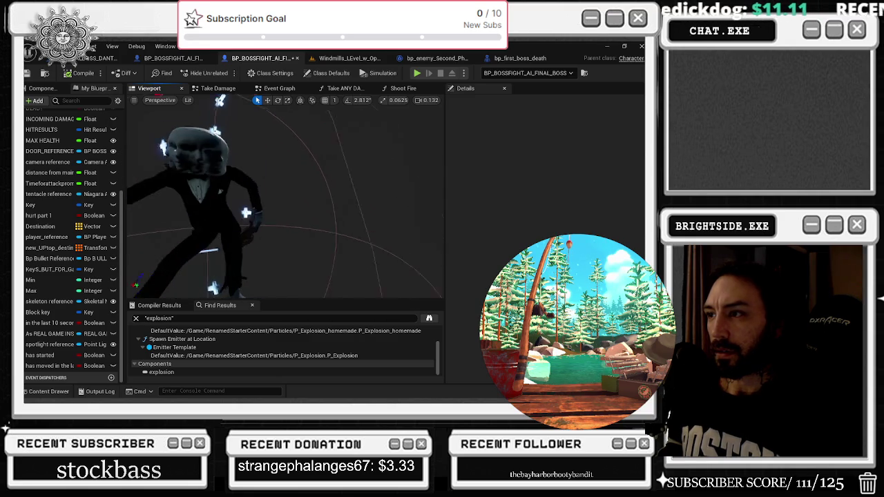
{"action": "scroll", "coordinate": [283, 201], "scroll_direction": "down", "scroll_amount": 5}
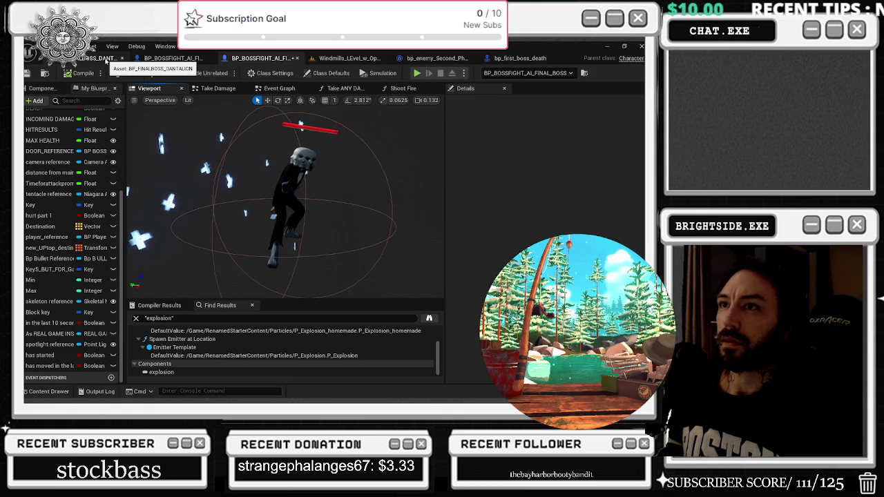
- Open the BP_FINALBOSS_DANTALION blueprint's event graph
{"action": "left_click", "coordinate": [103, 58]}
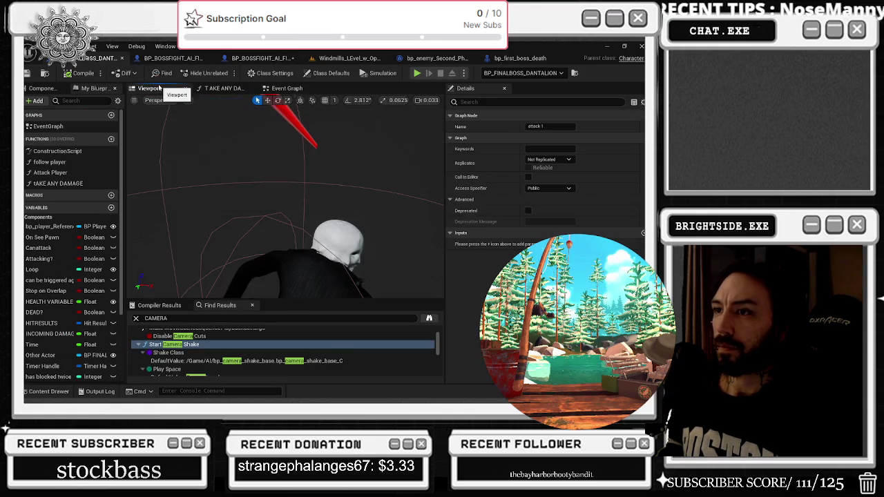
{"action": "scroll", "coordinate": [283, 201], "scroll_direction": "up", "scroll_amount": 3}
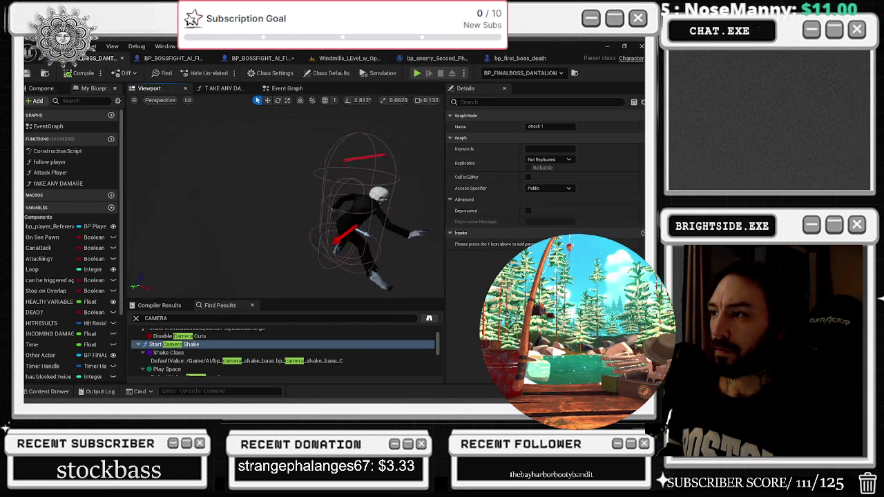
{"action": "left_click", "coordinate": [285, 88]}
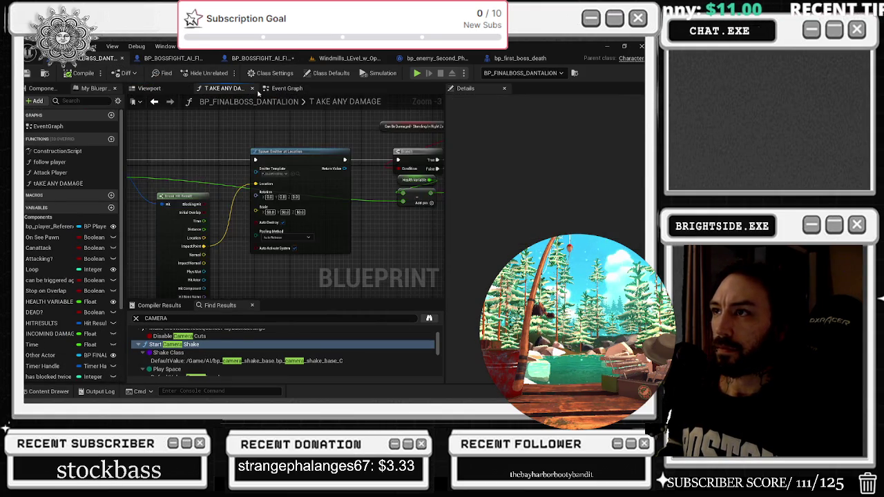
{"action": "scroll", "coordinate": [312, 175], "scroll_direction": "down", "scroll_amount": 10}
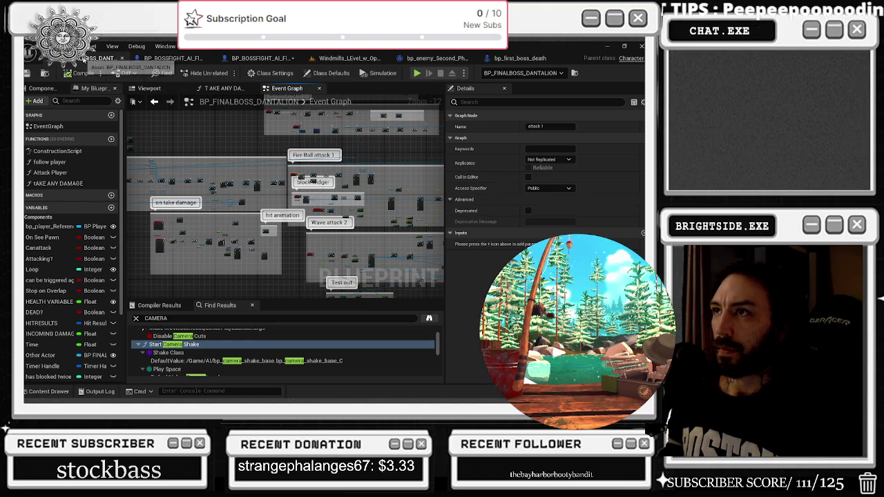
- Return to BP_BOSSFIGHT_AI_FINAL_BOSS, reorder the blueprint tabs, and show the Take Damage function graph
{"action": "left_click", "coordinate": [173, 58]}
{"action": "mouse_move", "coordinate": [173, 58]}
{"action": "left_mouse_down"}
{"action": "mouse_move", "coordinate": [97, 58]}
{"action": "mouse_move", "coordinate": [261, 58]}
{"action": "left_mouse_up"}
{"action": "left_click", "coordinate": [97, 58]}
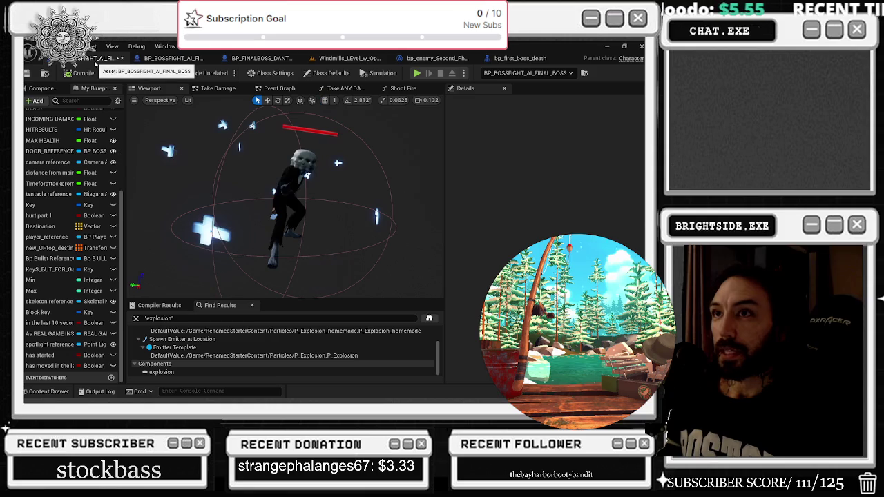
{"action": "left_click", "coordinate": [215, 89]}
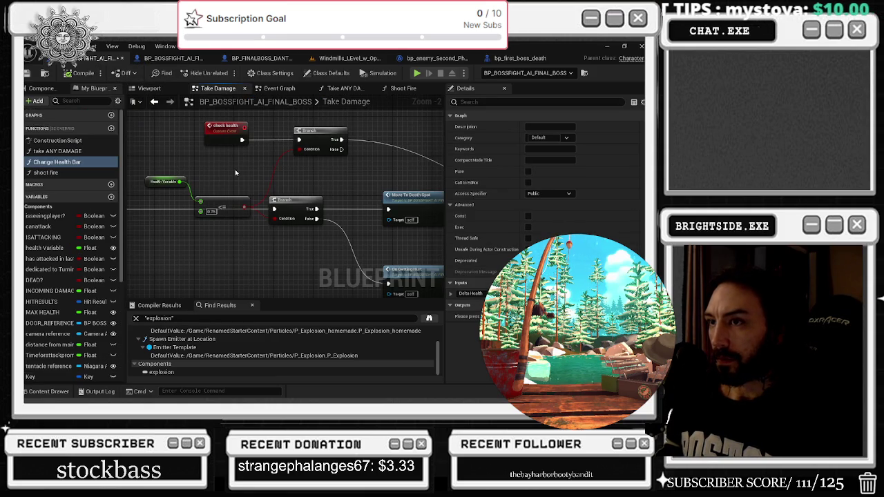
- Locate the Spawn Emitter Attached node's emitter asset in the content browser
{"action": "scroll", "coordinate": [241, 170], "scroll_direction": "down", "scroll_amount": 1}
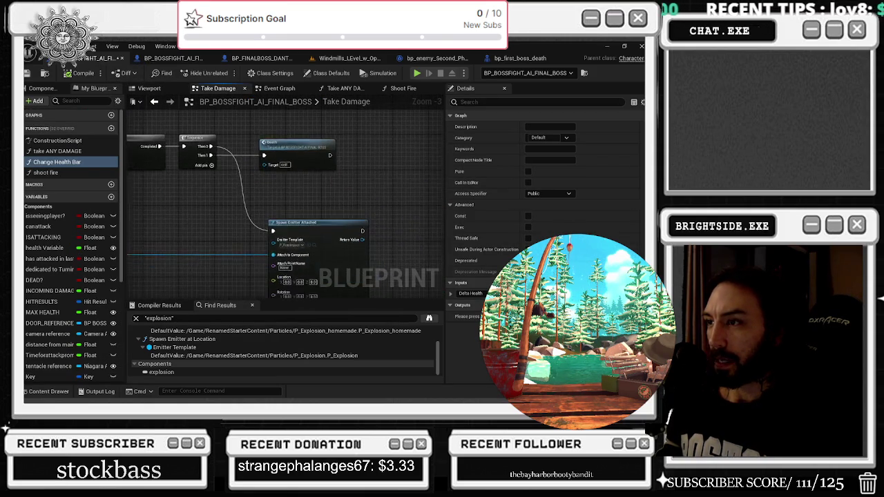
{"action": "scroll", "coordinate": [254, 209], "scroll_direction": "down", "scroll_amount": 1}
{"action": "scroll", "coordinate": [255, 209], "scroll_direction": "up", "scroll_amount": 3}
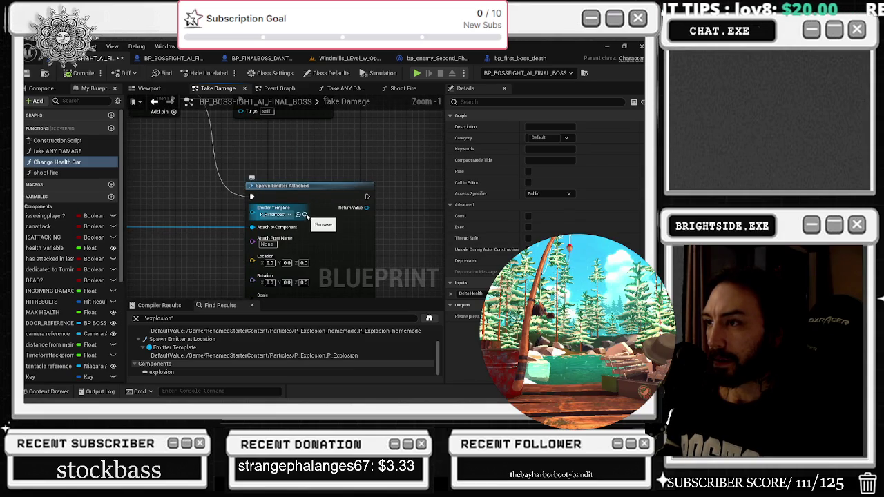
{"action": "key", "text": "ctrl+space"}
{"action": "key", "text": "ctrl+space"}
{"action": "scroll", "coordinate": [336, 188], "scroll_direction": "down", "scroll_amount": 3}
- Bring Event AnyDamage and Event PointDamage into view, then jump to the on getting hurt event
{"action": "left_click_drag", "start_coordinate": [335, 187], "coordinate": [384, 207]}
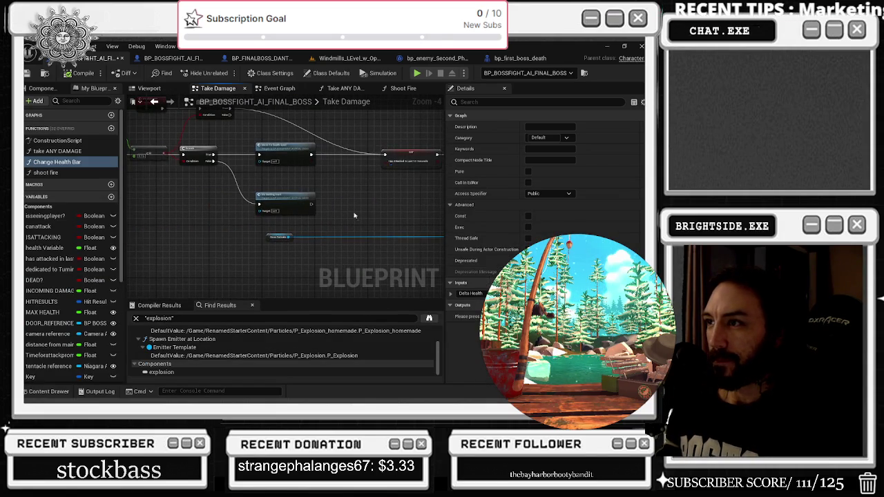
{"action": "mouse_move", "coordinate": [327, 223]}
{"action": "left_mouse_down"}
{"action": "mouse_move", "coordinate": [367, 262]}
{"action": "mouse_move", "coordinate": [311, 260]}
{"action": "mouse_move", "coordinate": [503, 238]}
{"action": "left_mouse_up"}
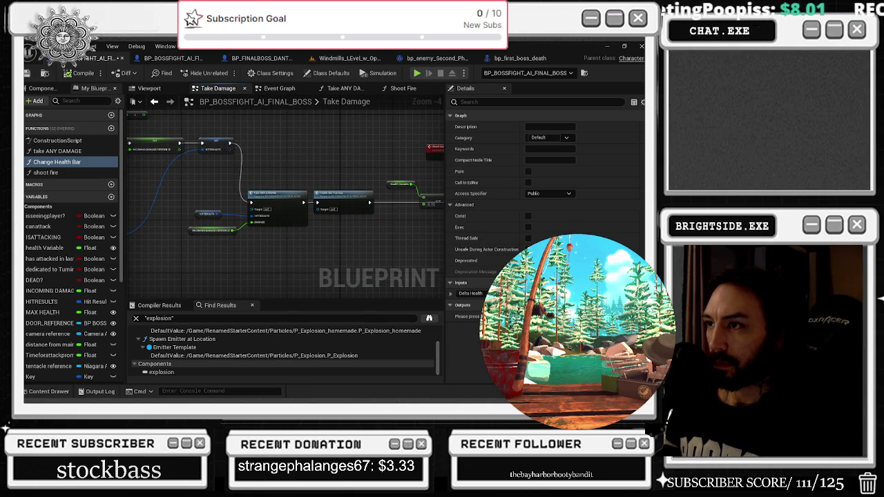
{"action": "mouse_move", "coordinate": [297, 207]}
{"action": "left_mouse_down"}
{"action": "mouse_move", "coordinate": [373, 170]}
{"action": "mouse_move", "coordinate": [339, 231]}
{"action": "left_mouse_up"}
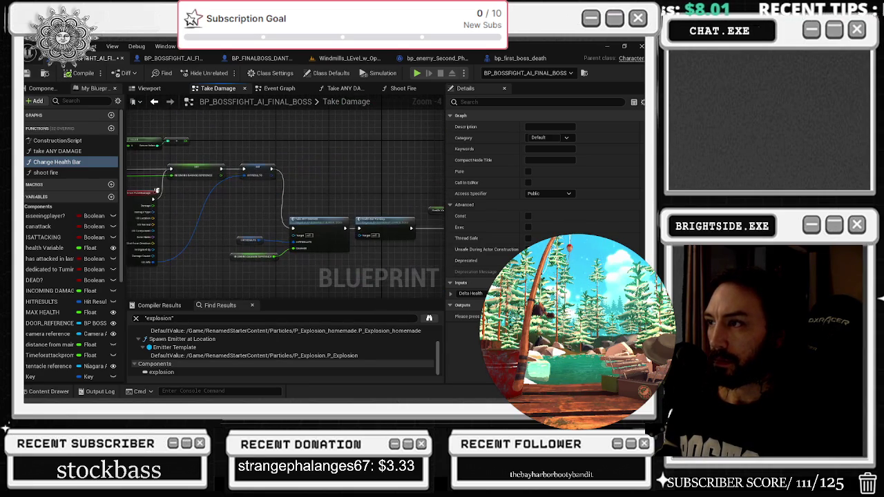
{"action": "left_click_drag", "start_coordinate": [276, 220], "coordinate": [342, 255]}
{"action": "scroll", "coordinate": [222, 227], "scroll_direction": "up", "scroll_amount": 2}
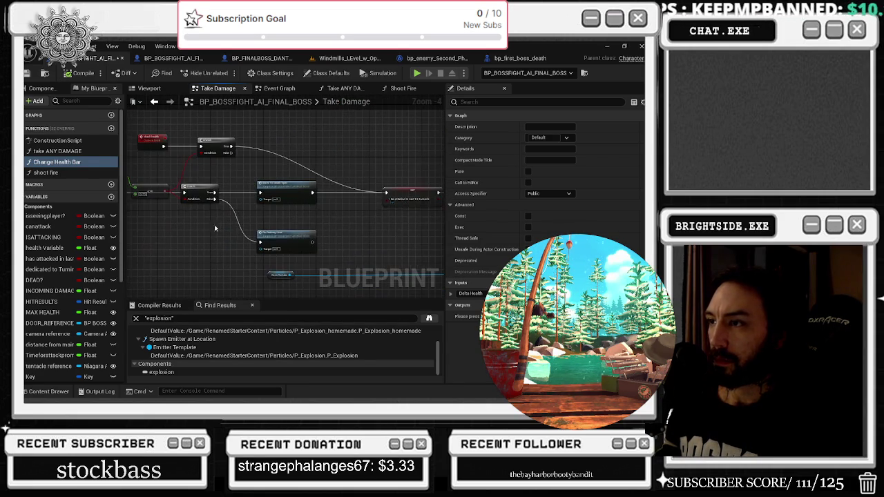
{"action": "double_click", "coordinate": [297, 238]}
{"action": "scroll", "coordinate": [357, 219], "scroll_direction": "up", "scroll_amount": 6}
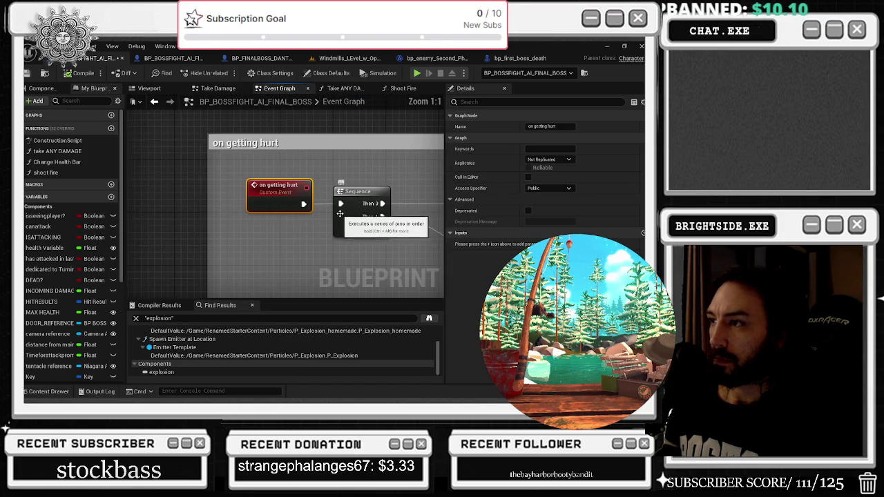
{"action": "scroll", "coordinate": [278, 208], "scroll_direction": "down", "scroll_amount": 2}
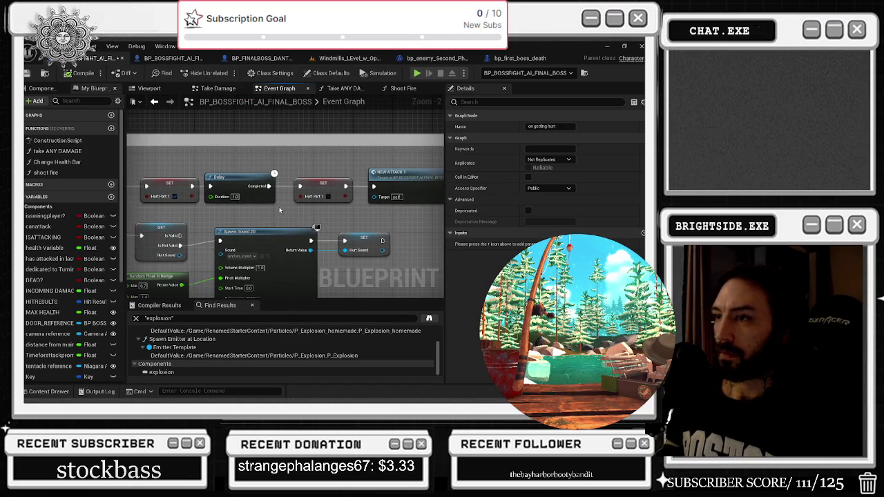
- Inspect NEW ATTACK 1's Violin visibility, Set World Transform and SET ISATTACKING nodes
{"action": "double_click", "coordinate": [413, 172]}
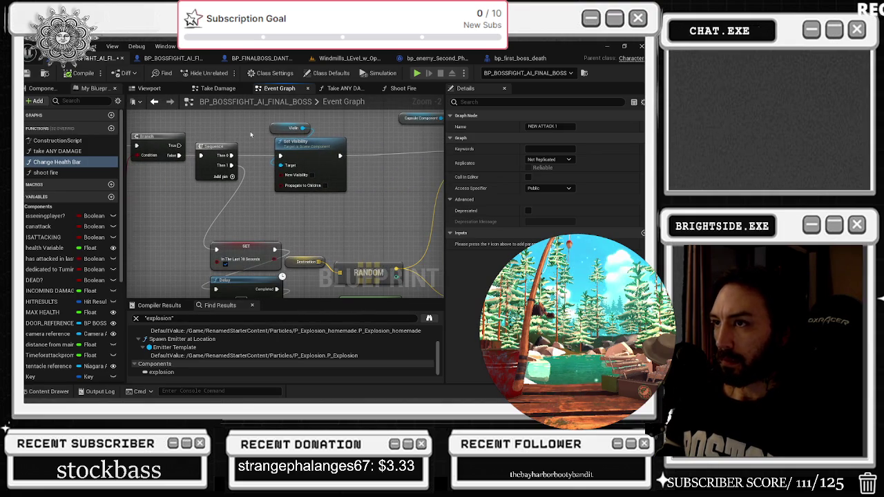
{"action": "left_click_drag", "start_coordinate": [249, 153], "coordinate": [226, 148]}
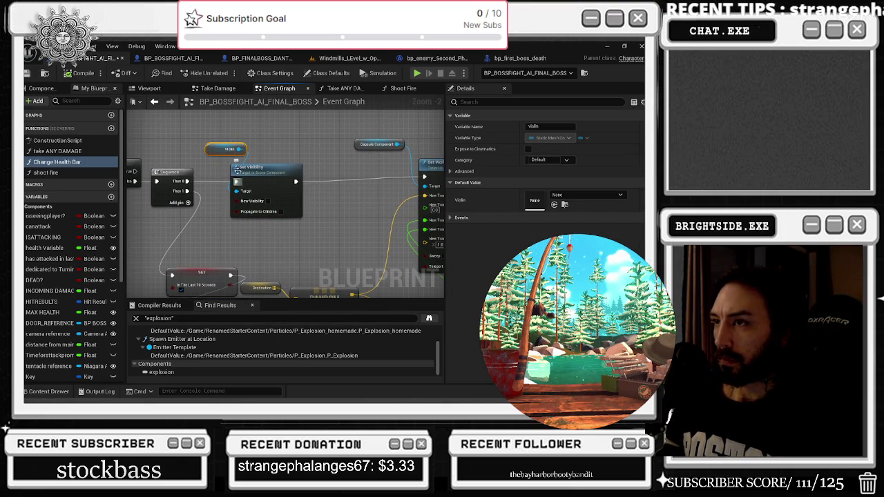
{"action": "key", "text": "Delete"}
{"action": "left_click_drag", "start_coordinate": [276, 150], "coordinate": [191, 165]}
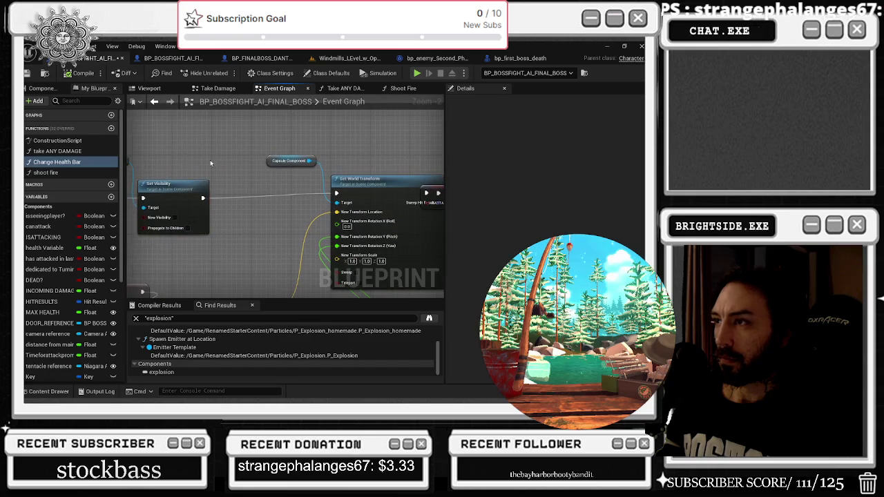
{"action": "left_click", "coordinate": [325, 173]}
{"action": "mouse_move", "coordinate": [322, 169]}
{"action": "left_mouse_down"}
{"action": "mouse_move", "coordinate": [225, 169]}
{"action": "mouse_move", "coordinate": [213, 157]}
{"action": "left_mouse_up"}
{"action": "left_click", "coordinate": [377, 185]}
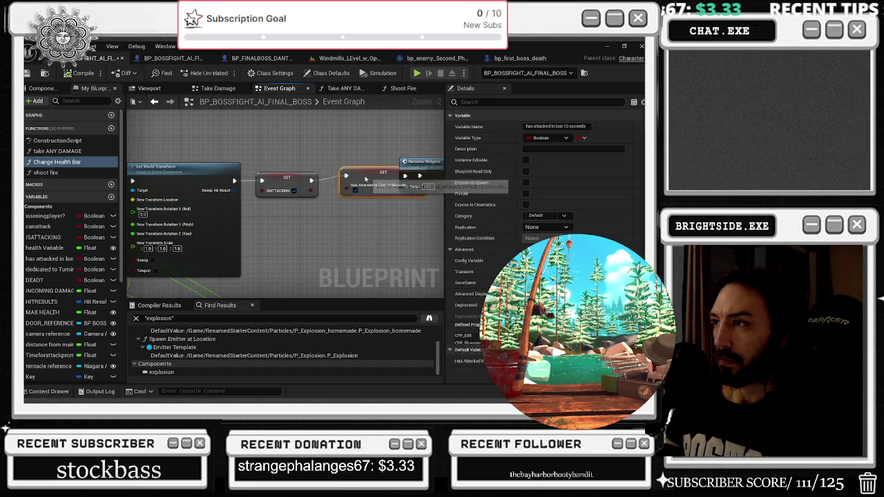
{"action": "double_click", "coordinate": [96, 163]}
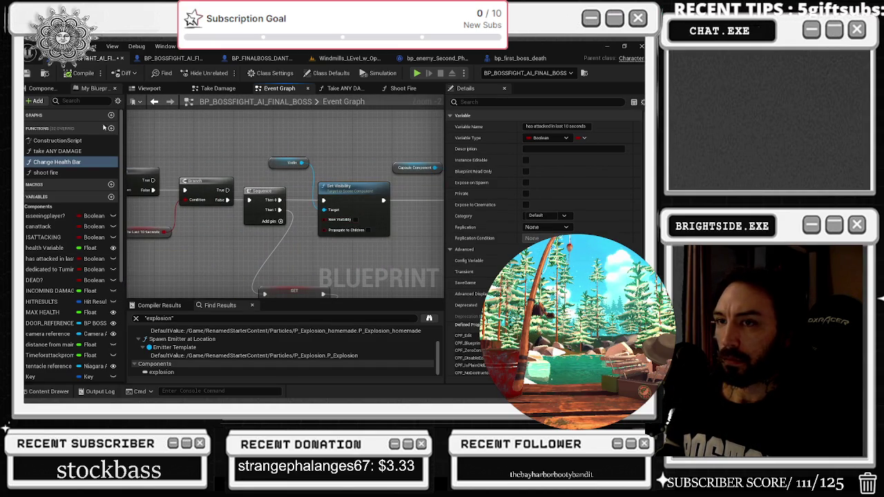
- Search the Find Results for 'violin' and jump to a Get Violin reference
{"action": "double_click", "coordinate": [159, 318]}
{"action": "type", "text": "vi"}
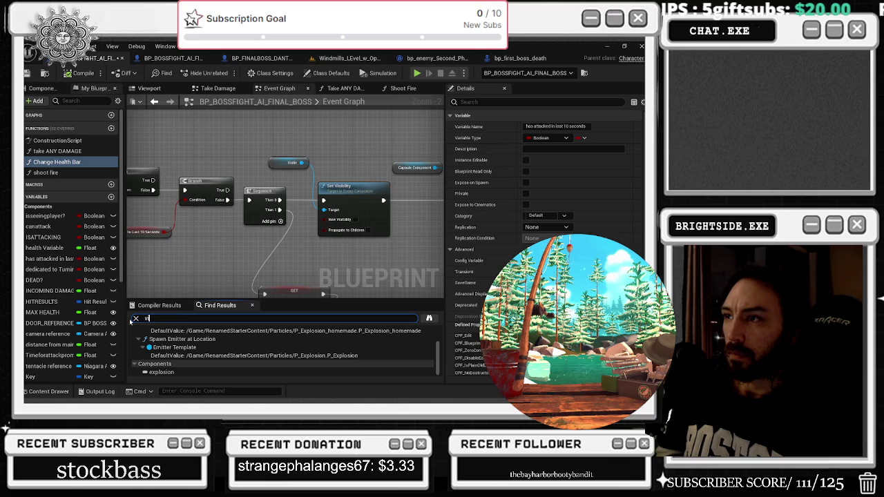
{"action": "type", "text": "sn"}
{"action": "key", "text": "Return"}
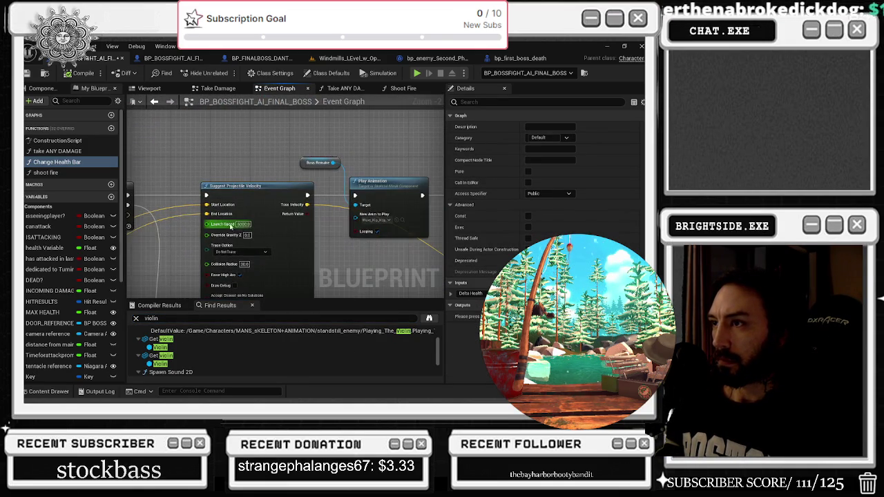
{"action": "left_click", "coordinate": [158, 102]}
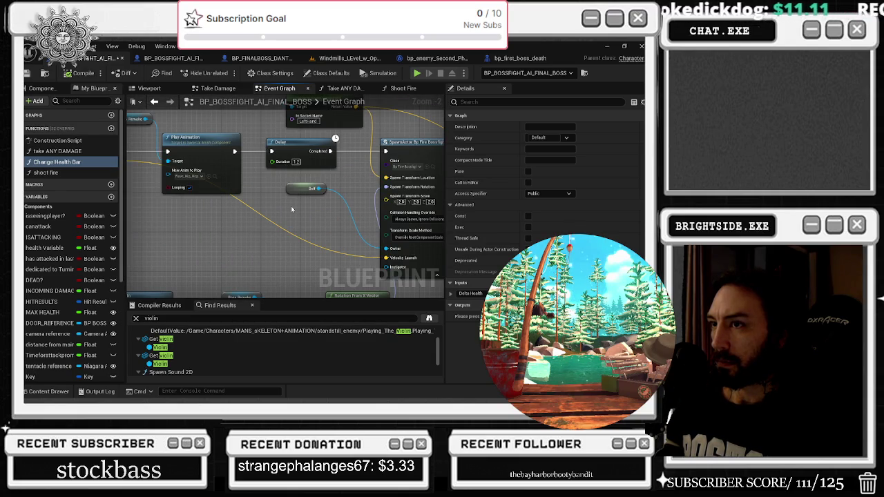
- Follow the SpawnActor, Delay, Sequence, Play Animation and Apply Damage nodes around the reference
{"action": "mouse_move", "coordinate": [290, 206]}
{"action": "left_mouse_down"}
{"action": "mouse_move", "coordinate": [218, 196]}
{"action": "mouse_move", "coordinate": [265, 208]}
{"action": "left_mouse_up"}
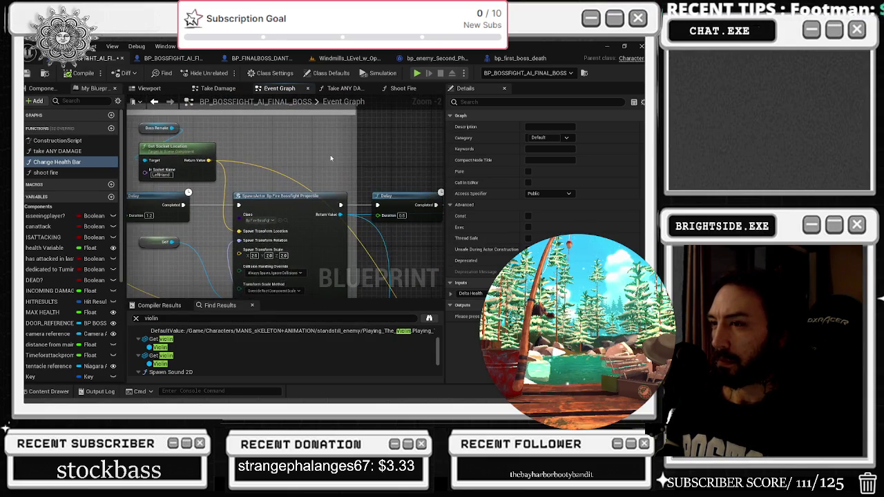
{"action": "scroll", "coordinate": [338, 154], "scroll_direction": "down", "scroll_amount": 1}
{"action": "mouse_move", "coordinate": [338, 154]}
{"action": "left_mouse_down"}
{"action": "mouse_move", "coordinate": [238, 145]}
{"action": "mouse_move", "coordinate": [225, 134]}
{"action": "mouse_move", "coordinate": [256, 157]}
{"action": "mouse_move", "coordinate": [283, 151]}
{"action": "mouse_move", "coordinate": [127, 181]}
{"action": "left_mouse_up"}
{"action": "scroll", "coordinate": [288, 150], "scroll_direction": "up", "scroll_amount": 1}
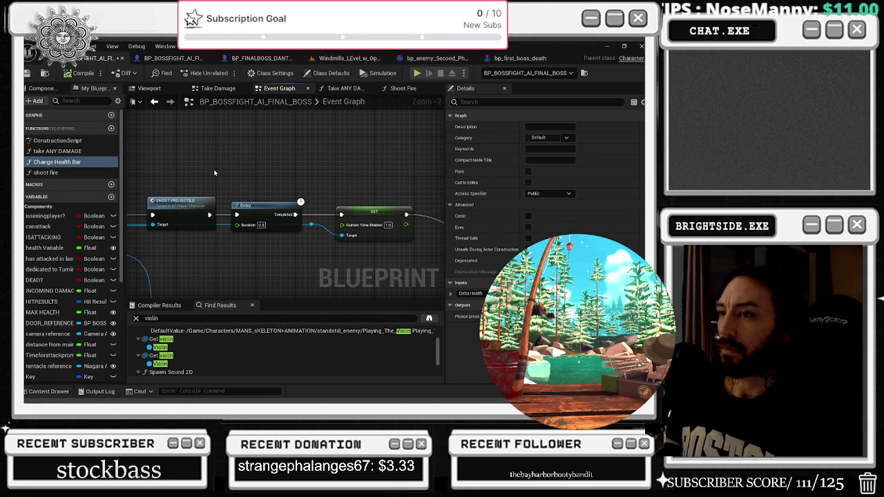
{"action": "mouse_move", "coordinate": [325, 179]}
{"action": "left_mouse_down"}
{"action": "mouse_move", "coordinate": [194, 174]}
{"action": "mouse_move", "coordinate": [273, 117]}
{"action": "mouse_move", "coordinate": [207, 159]}
{"action": "mouse_move", "coordinate": [235, 136]}
{"action": "left_mouse_up"}
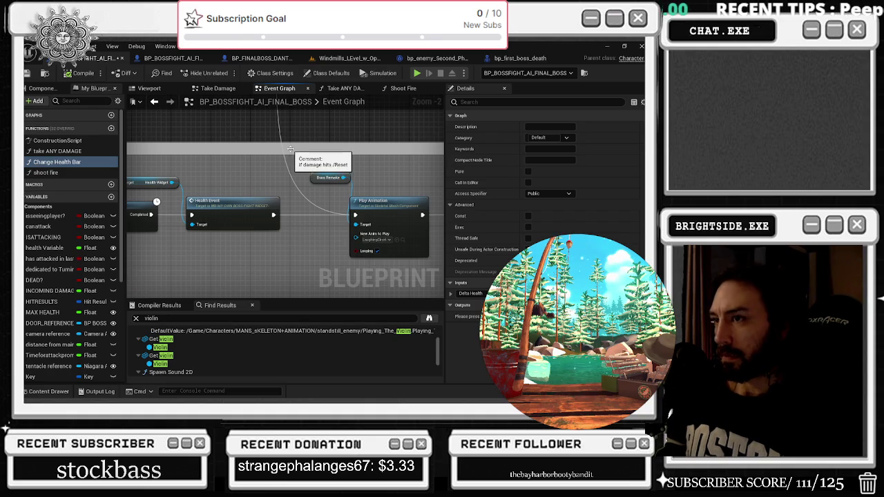
{"action": "left_click_drag", "start_coordinate": [285, 146], "coordinate": [125, 173]}
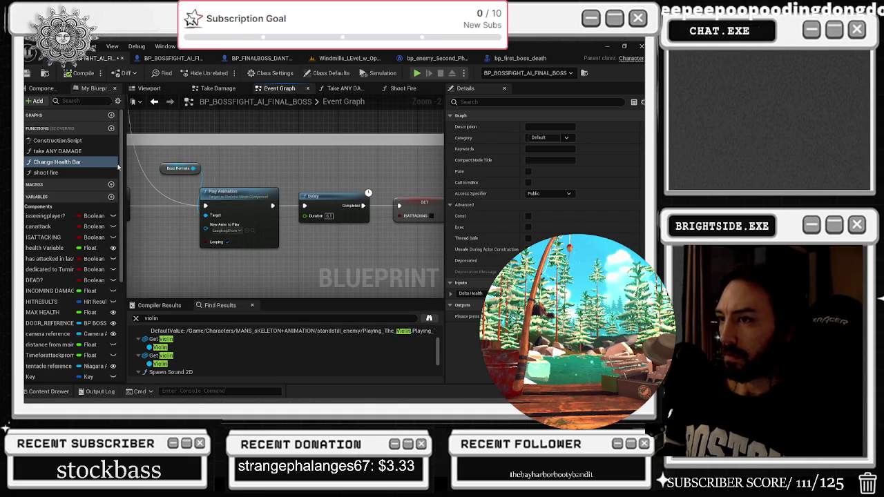
{"action": "scroll", "coordinate": [119, 167], "scroll_direction": "down", "scroll_amount": 2}
{"action": "mouse_move", "coordinate": [118, 167]}
{"action": "left_mouse_down"}
{"action": "mouse_move", "coordinate": [303, 177]}
{"action": "mouse_move", "coordinate": [340, 236]}
{"action": "mouse_move", "coordinate": [206, 176]}
{"action": "mouse_move", "coordinate": [245, 145]}
{"action": "left_mouse_up"}
{"action": "scroll", "coordinate": [340, 236], "scroll_direction": "up", "scroll_amount": 2}
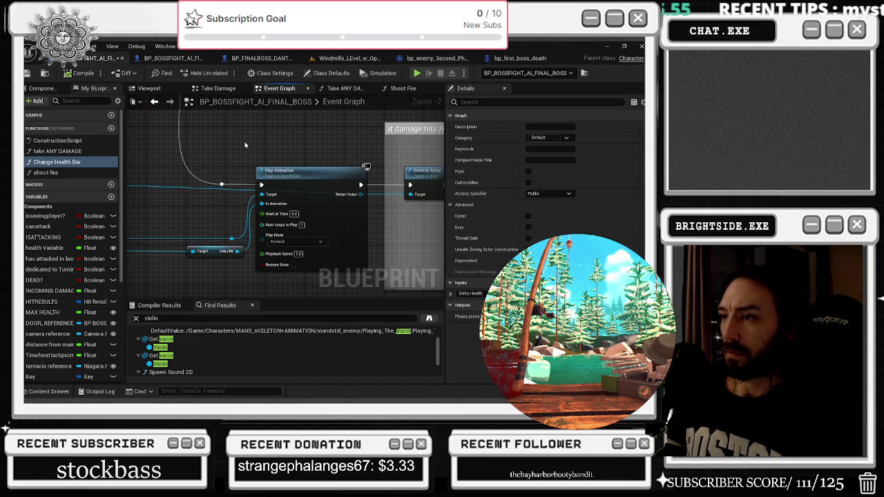
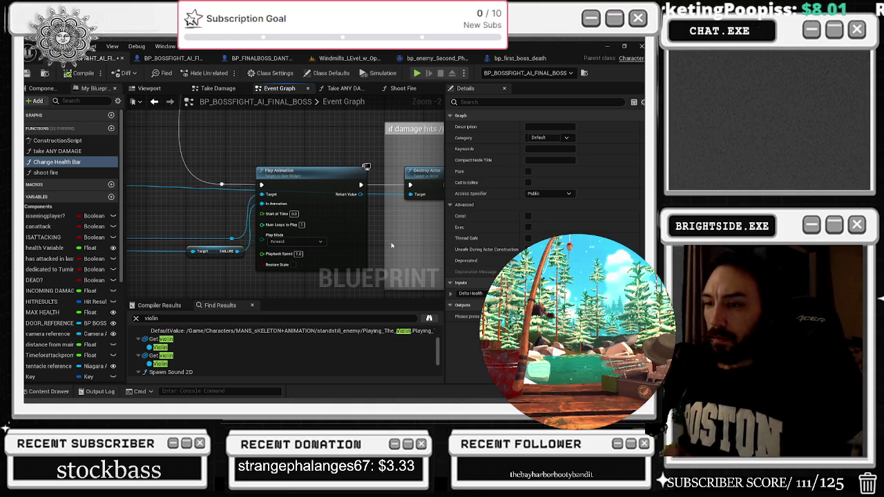
- Move the reroute node further right in the final boss Event Graph
{"action": "scroll", "coordinate": [269, 199], "scroll_direction": "down", "scroll_amount": 7}
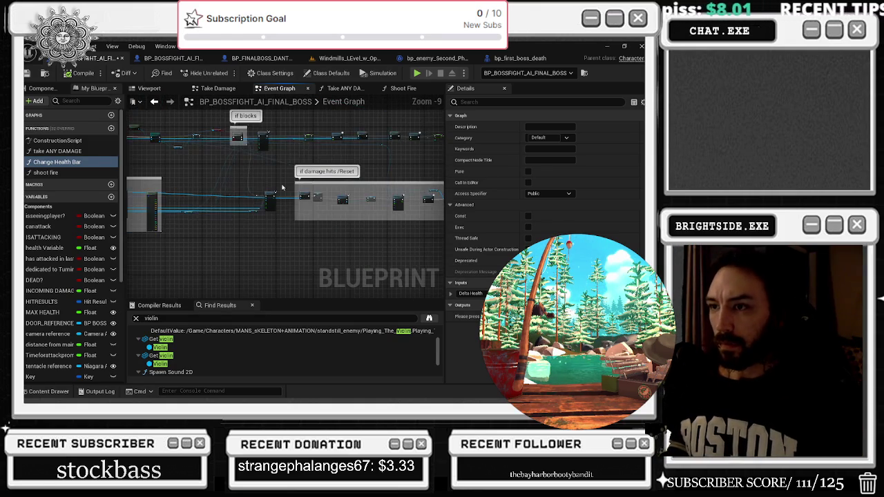
{"action": "scroll", "coordinate": [186, 157], "scroll_direction": "up", "scroll_amount": 4}
{"action": "scroll", "coordinate": [225, 175], "scroll_direction": "up", "scroll_amount": 1}
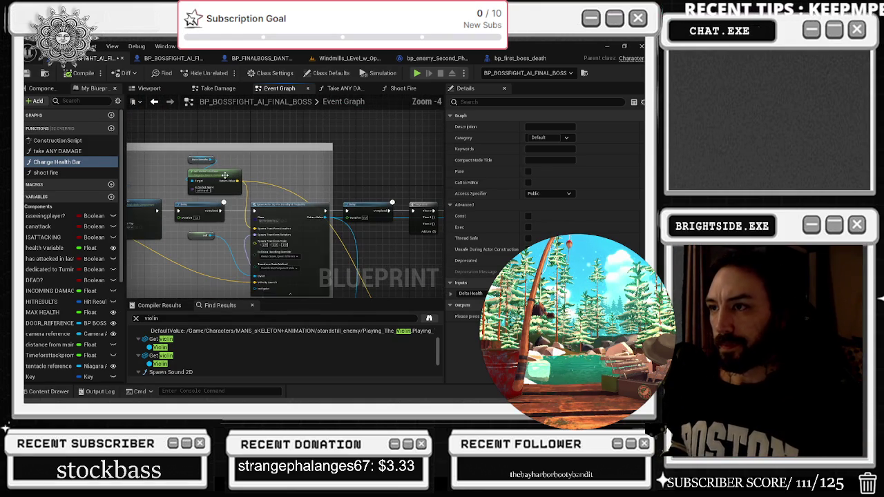
{"action": "left_click", "coordinate": [262, 183]}
{"action": "mouse_move", "coordinate": [259, 182]}
{"action": "left_mouse_down"}
{"action": "mouse_move", "coordinate": [414, 183]}
{"action": "mouse_move", "coordinate": [360, 184]}
{"action": "left_mouse_up"}
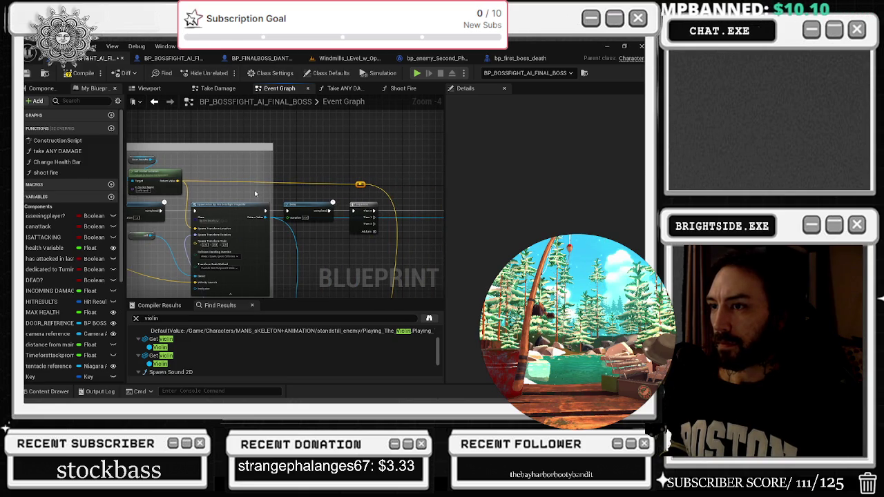
{"action": "scroll", "coordinate": [254, 193], "scroll_direction": "down", "scroll_amount": 8}
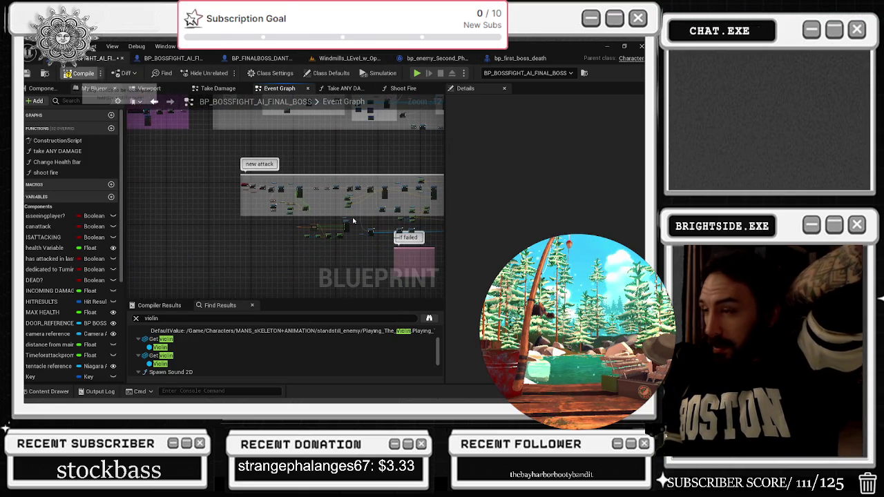
- Select the Change Health Bar function and pan across the graph's commented sections
{"action": "left_click", "coordinate": [57, 162]}
{"action": "right_click", "coordinate": [280, 181]}
{"action": "left_click", "coordinate": [254, 133]}
{"action": "left_click_drag", "start_coordinate": [254, 133], "coordinate": [254, 132]}
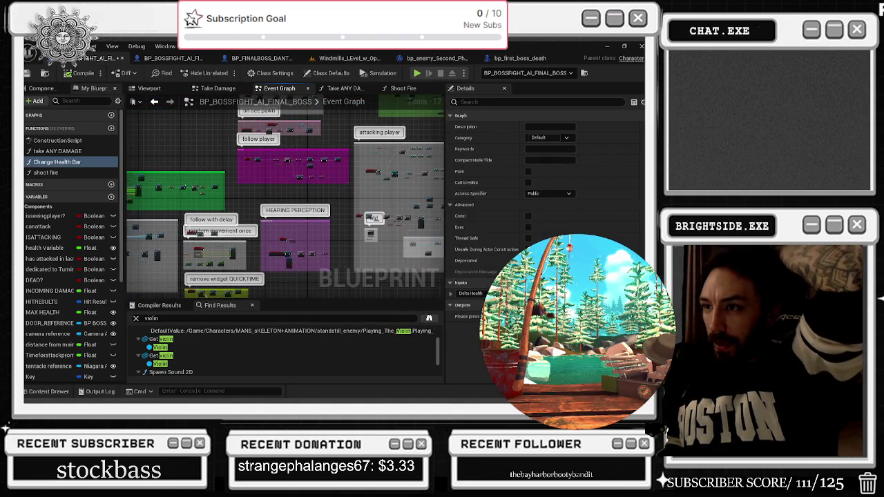
- Switch to the Windmills level and filter the Outliner by 'home'
{"action": "key", "text": "ctrl+f"}
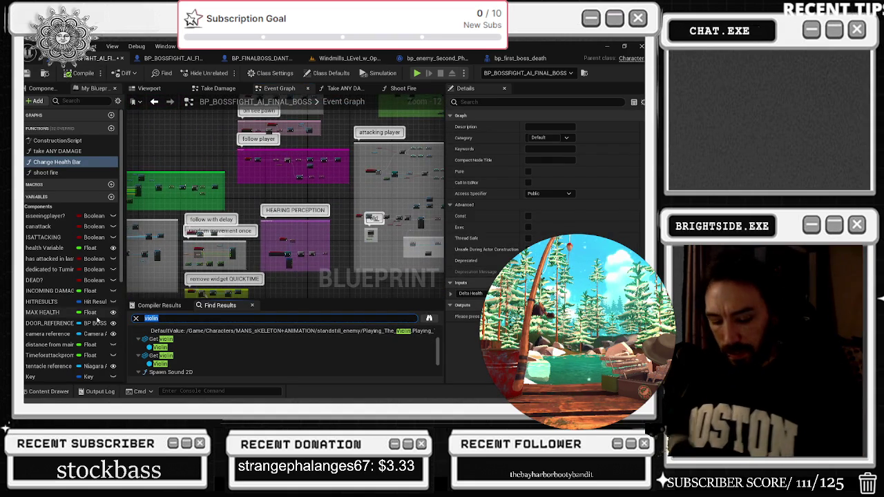
{"action": "type", "text": "fog"}
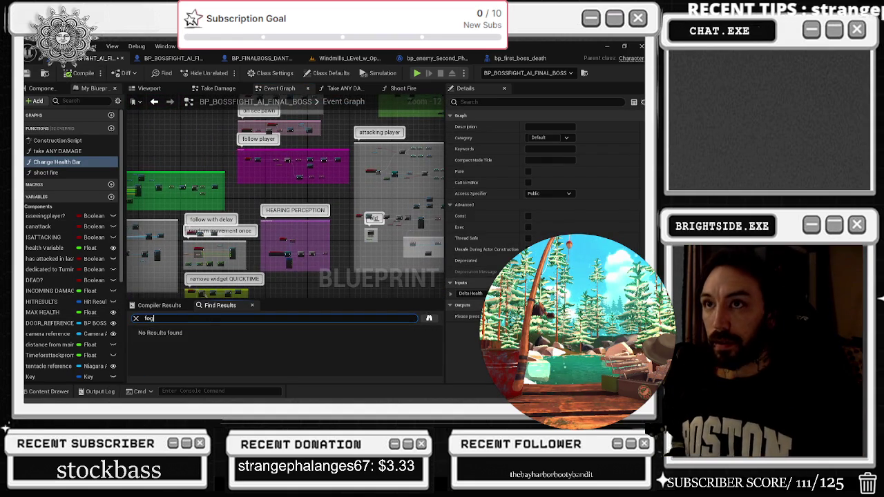
{"action": "key", "text": "ctrl+Tab"}
{"action": "key", "text": "ctrl+Tab"}
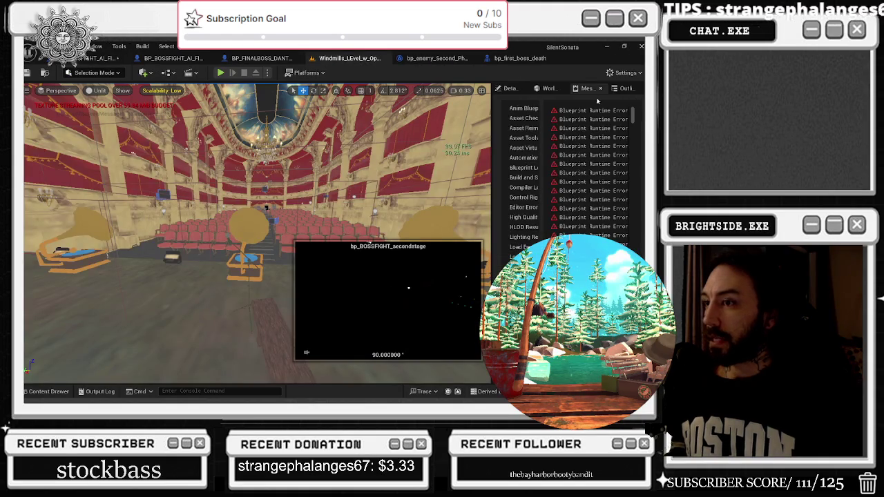
{"action": "left_click", "coordinate": [549, 87]}
{"action": "left_click", "coordinate": [625, 87]}
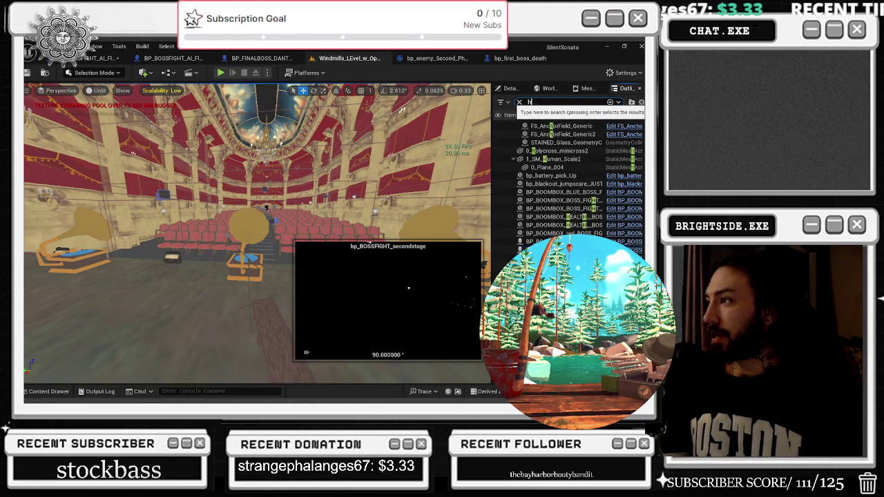
{"action": "type", "text": "ome"}
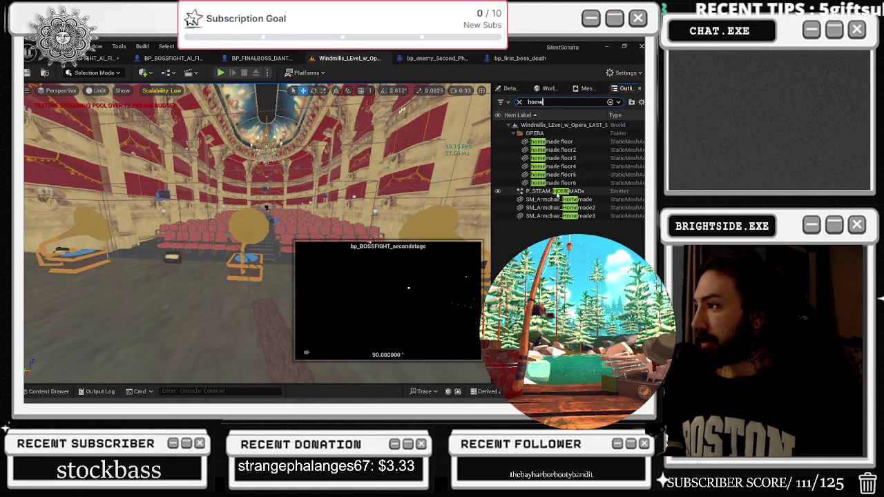
- Frame P_STEAM_HOMEMADe in the viewport and pull the view back over the opera hall
{"action": "double_click", "coordinate": [556, 193]}
{"action": "left_click_drag", "start_coordinate": [257, 309], "coordinate": [269, 262]}
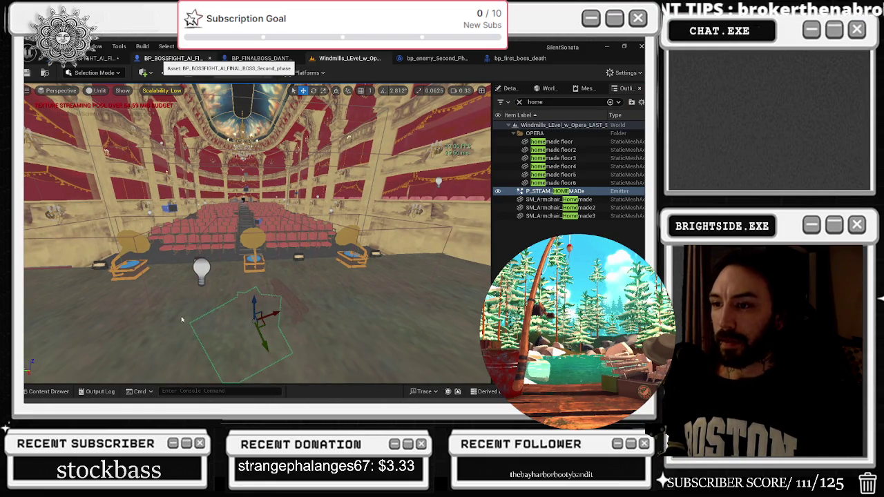
{"action": "left_click", "coordinate": [172, 58]}
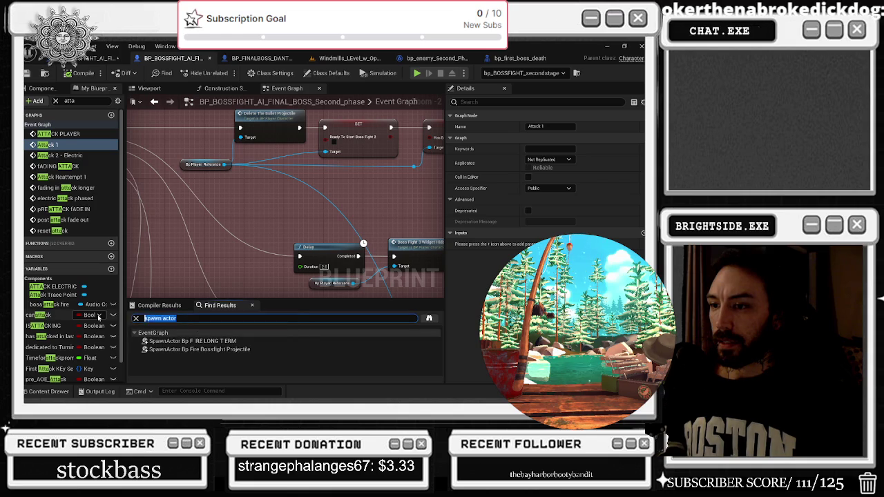
{"action": "type", "text": "steam"}
- Search the second-phase blueprint's Find Results and My Blueprint for 'steam'
{"action": "key", "text": "Return"}
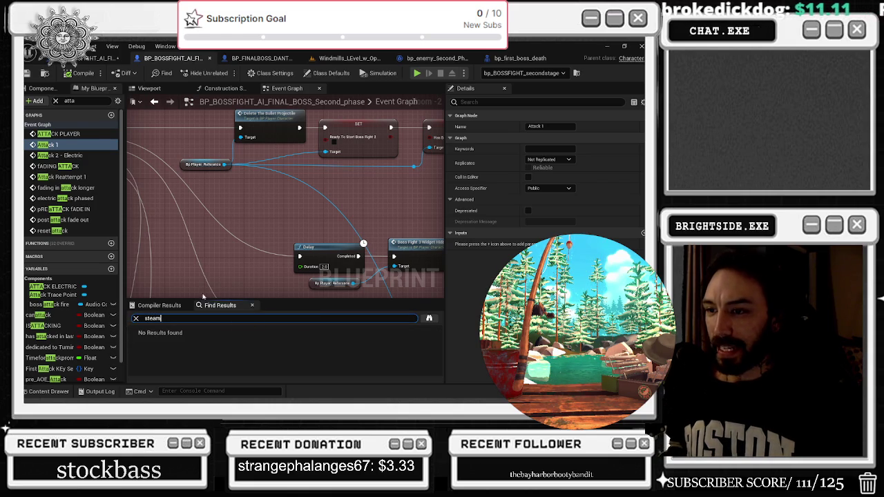
{"action": "left_click", "coordinate": [55, 101]}
{"action": "type", "text": "stea"}
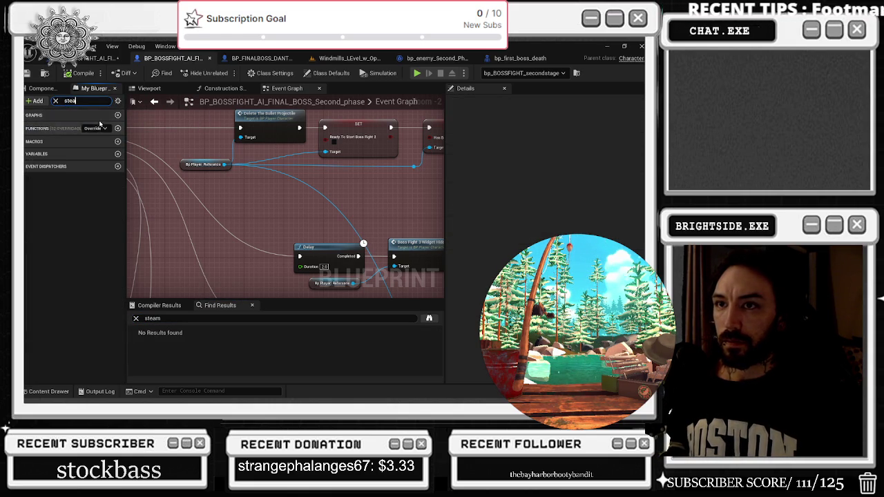
- Check the Construction Script graph for a steam emitter, finding nothing
{"action": "left_click", "coordinate": [224, 88]}
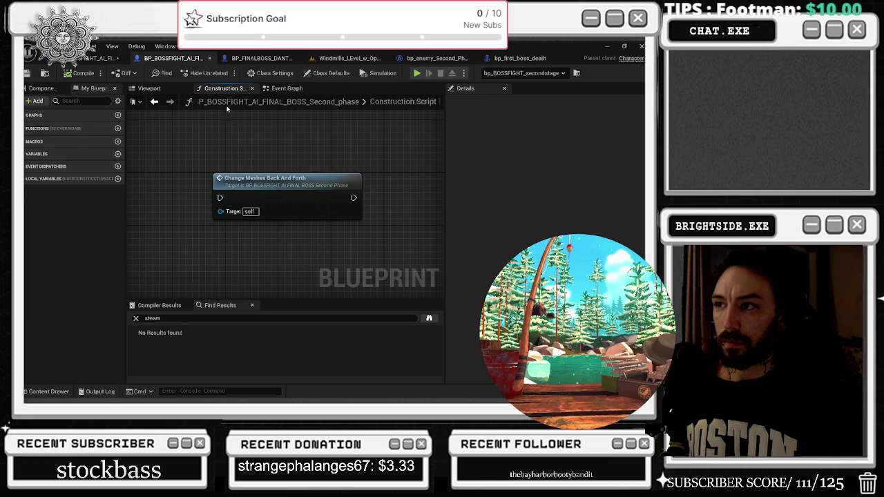
{"action": "scroll", "coordinate": [225, 124], "scroll_direction": "down", "scroll_amount": 4}
{"action": "scroll", "coordinate": [222, 145], "scroll_direction": "up", "scroll_amount": 2}
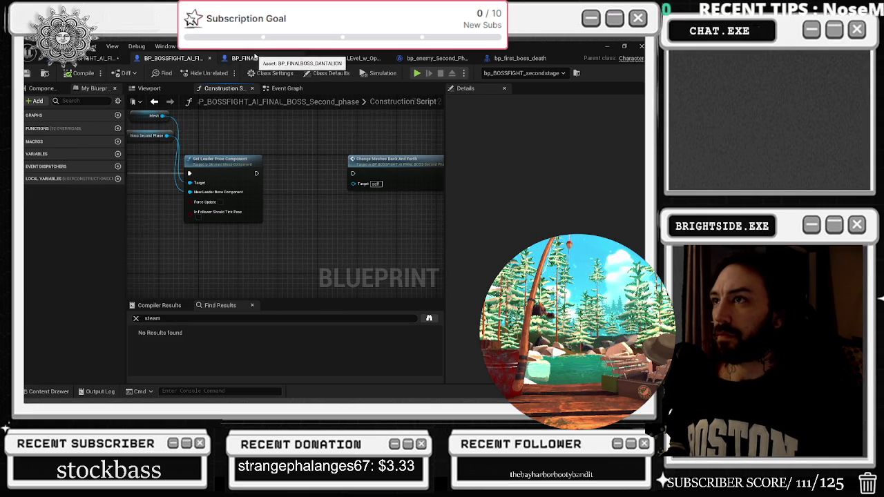
{"action": "left_click", "coordinate": [93, 59]}
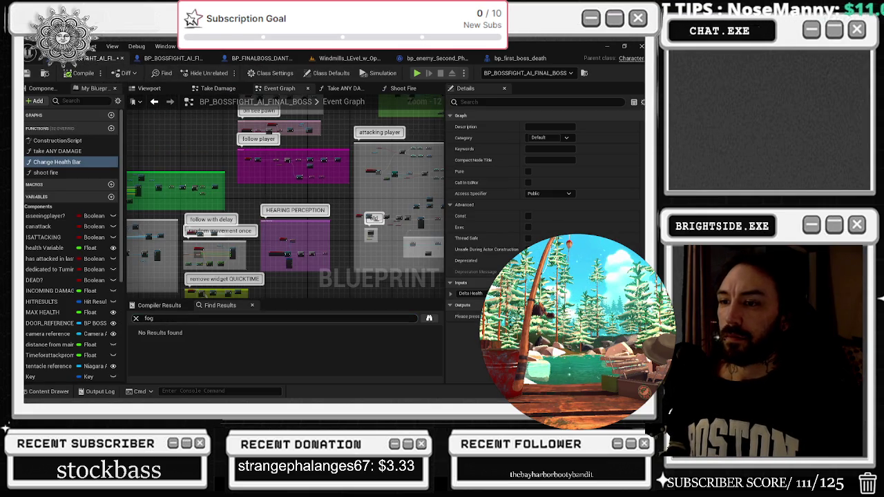
- Search 'steam' and jump to the Spawn Emitter at Location node in Take Damage
{"action": "type", "text": "am"}
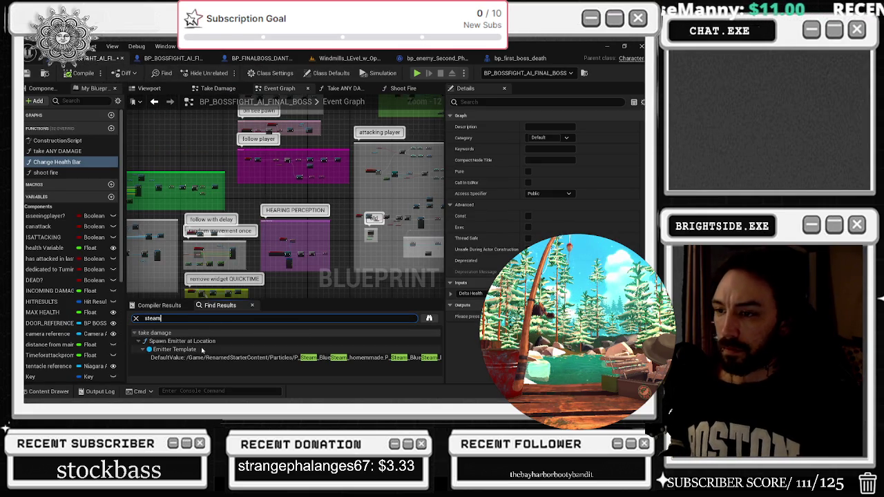
{"action": "left_click", "coordinate": [200, 341]}
{"action": "scroll", "coordinate": [253, 226], "scroll_direction": "down", "scroll_amount": 6}
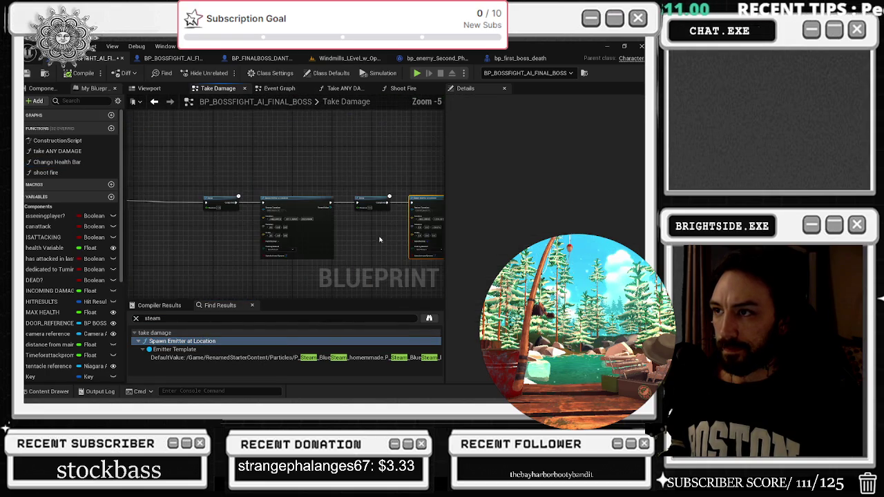
{"action": "scroll", "coordinate": [254, 226], "scroll_direction": "up", "scroll_amount": 3}
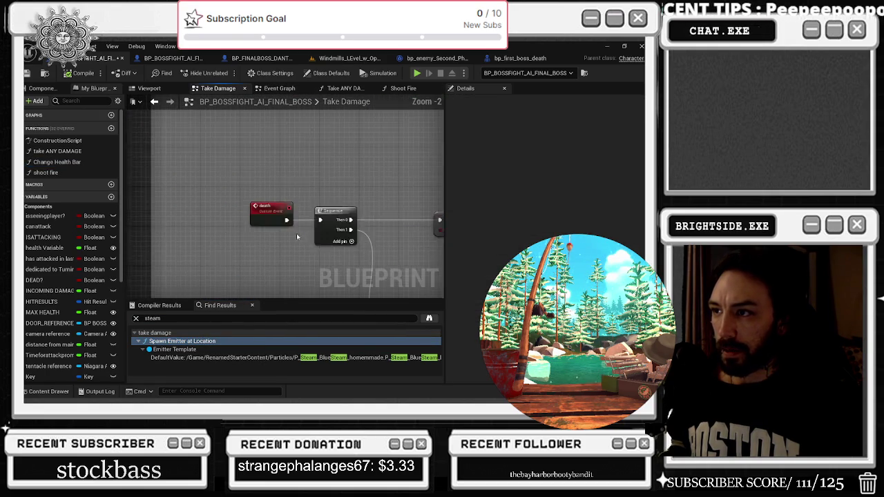
- Follow the death sequence past the Destroy Component and Remove Widgets nodes
{"action": "mouse_move", "coordinate": [191, 236]}
{"action": "left_mouse_down"}
{"action": "mouse_move", "coordinate": [276, 205]}
{"action": "mouse_move", "coordinate": [258, 220]}
{"action": "left_mouse_up"}
{"action": "left_click", "coordinate": [276, 205]}
{"action": "left_click_drag", "start_coordinate": [366, 208], "coordinate": [225, 219]}
{"action": "left_click", "coordinate": [254, 223]}
{"action": "mouse_move", "coordinate": [400, 220]}
{"action": "left_mouse_down"}
{"action": "mouse_move", "coordinate": [125, 191]}
{"action": "mouse_move", "coordinate": [187, 197]}
{"action": "left_mouse_up"}
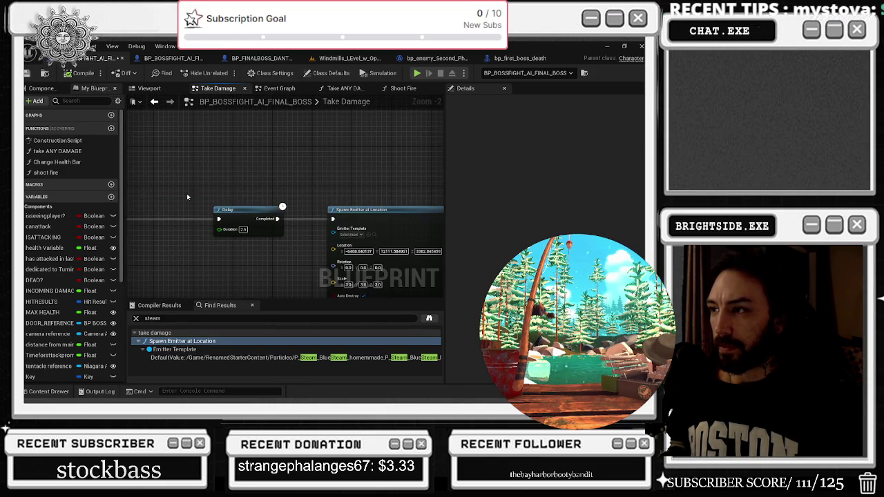
{"action": "left_click_drag", "start_coordinate": [366, 216], "coordinate": [244, 211]}
{"action": "left_click", "coordinate": [245, 210]}
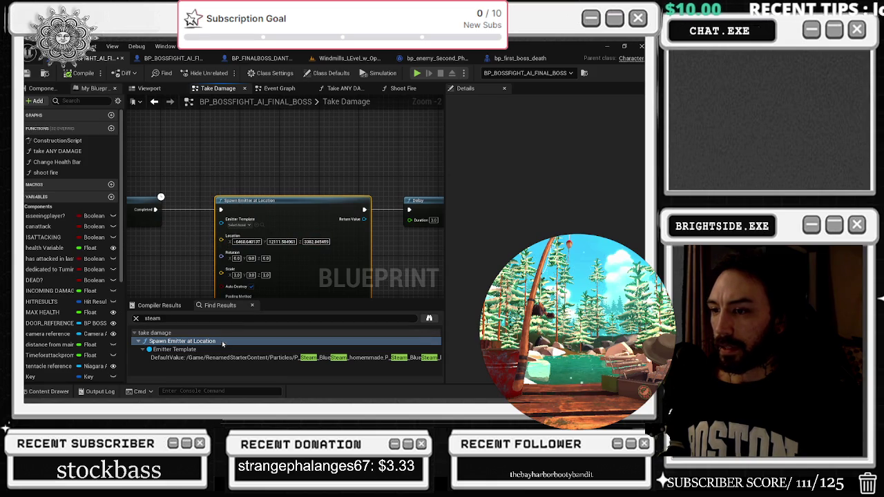
{"action": "left_click", "coordinate": [207, 357]}
{"action": "scroll", "coordinate": [256, 258], "scroll_direction": "down", "scroll_amount": 2}
{"action": "scroll", "coordinate": [256, 258], "scroll_direction": "up", "scroll_amount": 1}
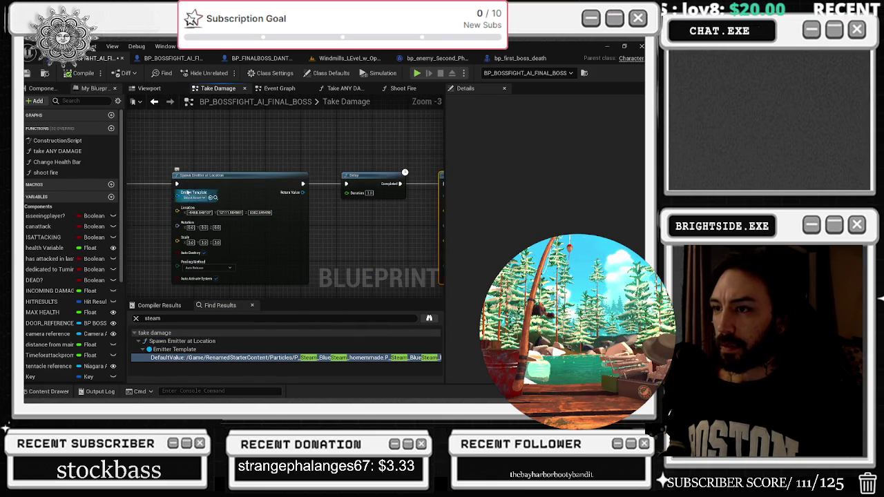
{"action": "left_click", "coordinate": [190, 223]}
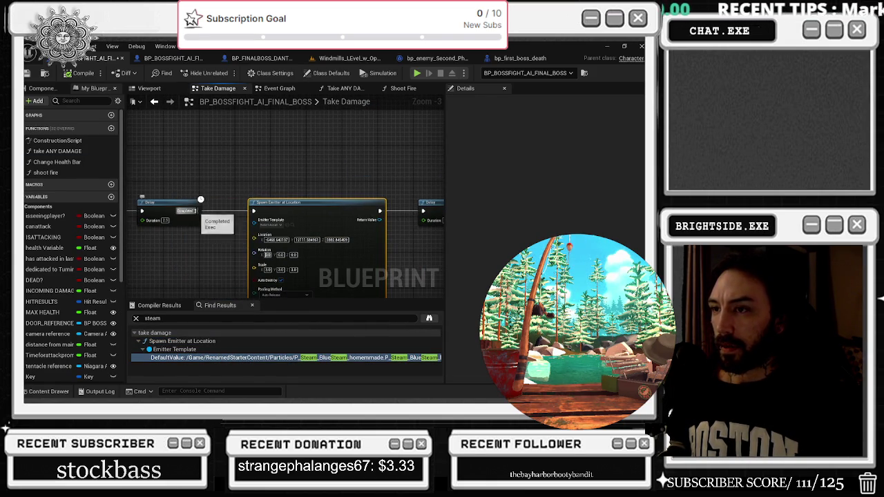
{"action": "left_click_drag", "start_coordinate": [442, 165], "coordinate": [259, 164]}
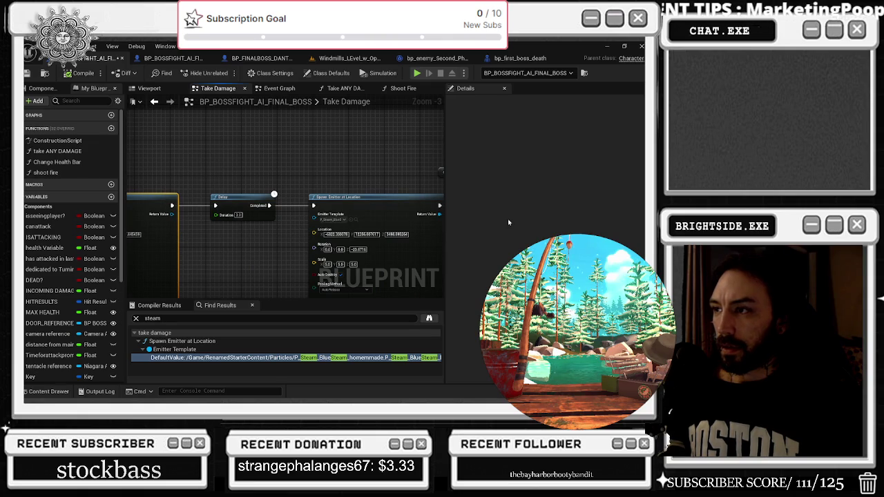
{"action": "left_click_drag", "start_coordinate": [352, 217], "coordinate": [273, 185]}
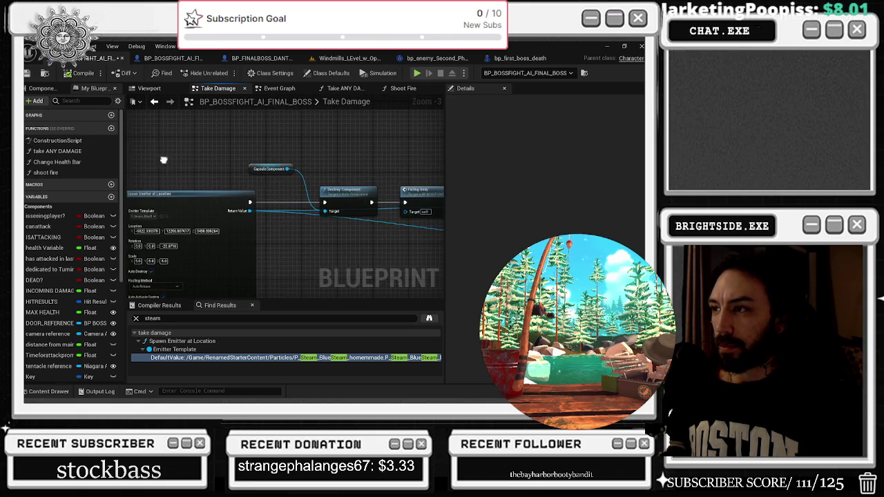
{"action": "left_click_drag", "start_coordinate": [339, 180], "coordinate": [329, 209]}
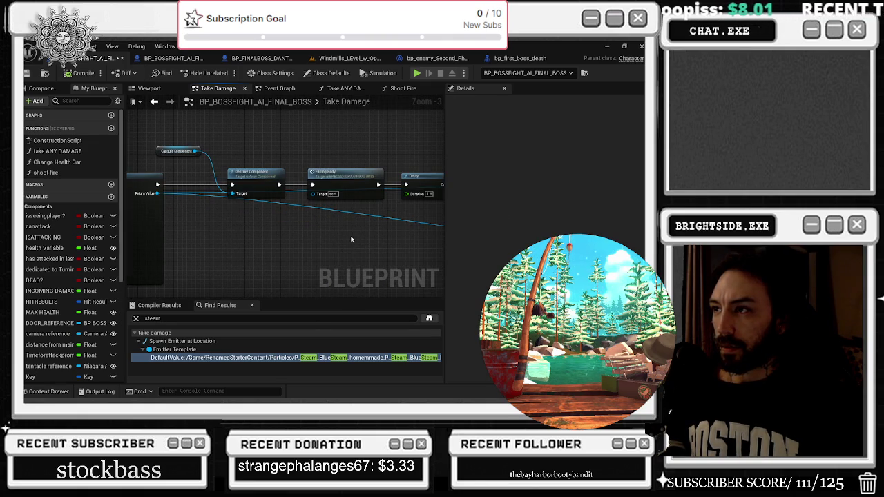
{"action": "mouse_move", "coordinate": [351, 239]}
{"action": "left_mouse_down"}
{"action": "mouse_move", "coordinate": [200, 256]}
{"action": "mouse_move", "coordinate": [156, 205]}
{"action": "mouse_move", "coordinate": [138, 207]}
{"action": "left_mouse_up"}
{"action": "mouse_move", "coordinate": [283, 207]}
{"action": "left_mouse_down"}
{"action": "mouse_move", "coordinate": [207, 114]}
{"action": "mouse_move", "coordinate": [247, 174]}
{"action": "mouse_move", "coordinate": [184, 130]}
{"action": "left_mouse_up"}
{"action": "mouse_move", "coordinate": [304, 158]}
{"action": "left_mouse_down"}
{"action": "mouse_move", "coordinate": [146, 242]}
{"action": "mouse_move", "coordinate": [415, 260]}
{"action": "mouse_move", "coordinate": [442, 169]}
{"action": "left_mouse_up"}
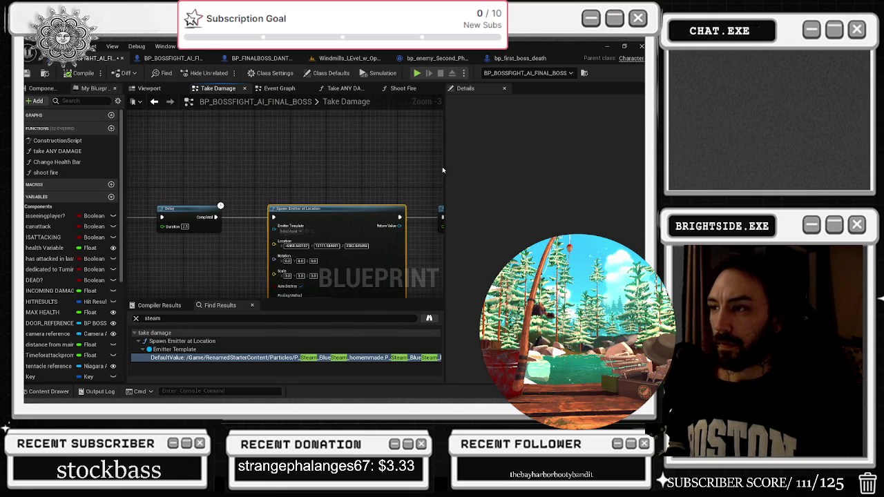
- Browse the Spawn Emitter's particle asset list without changing the emitter
{"action": "left_click", "coordinate": [296, 233]}
{"action": "scroll", "coordinate": [379, 305], "scroll_direction": "down", "scroll_amount": 5}
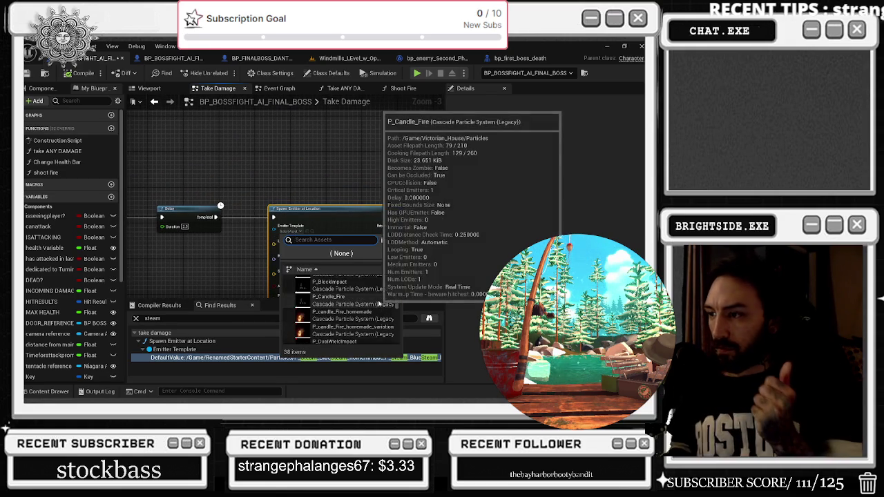
{"action": "scroll", "coordinate": [379, 305], "scroll_direction": "down", "scroll_amount": 5}
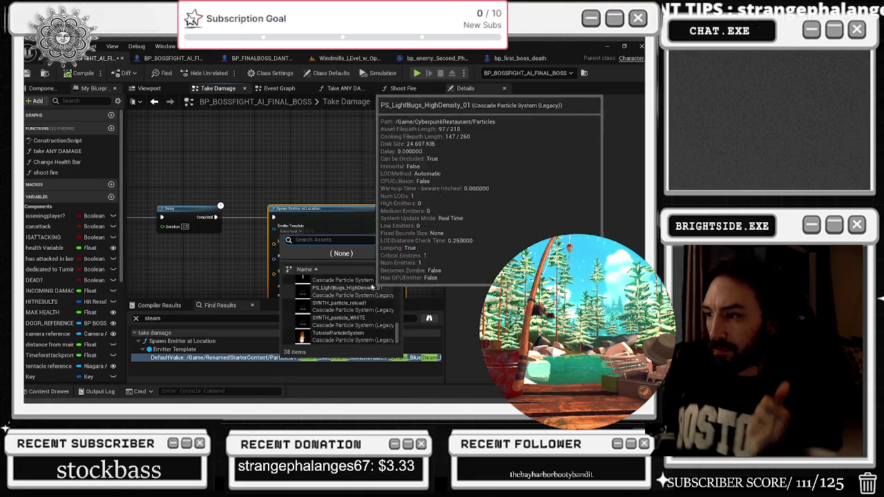
{"action": "left_click", "coordinate": [321, 160]}
- Add a Spawn System at Location node from the Delay's Completed pin, above Spawn Emitter
{"action": "left_click_drag", "start_coordinate": [216, 217], "coordinate": [251, 181]}
{"action": "type", "text": "spawn sys"}
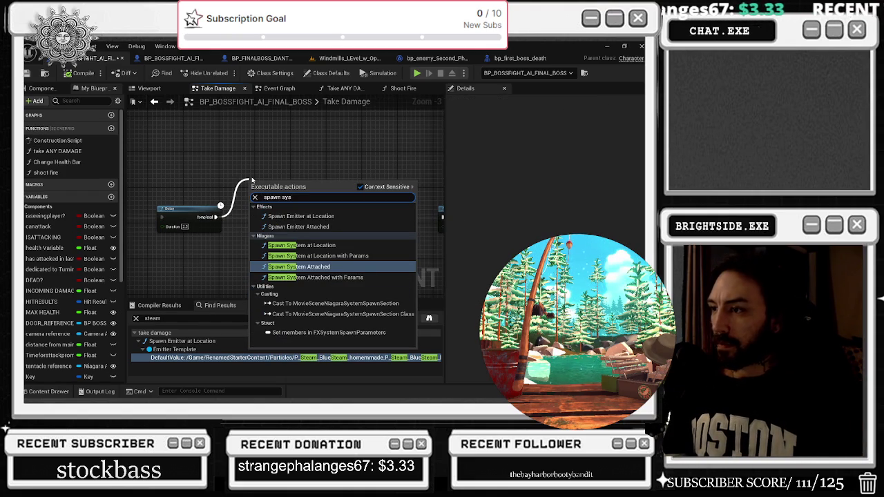
{"action": "left_click", "coordinate": [302, 245]}
{"action": "mouse_move", "coordinate": [263, 181]}
{"action": "left_mouse_down"}
{"action": "mouse_move", "coordinate": [232, 160]}
{"action": "mouse_move", "coordinate": [296, 122]}
{"action": "mouse_move", "coordinate": [276, 119]}
{"action": "left_mouse_up"}
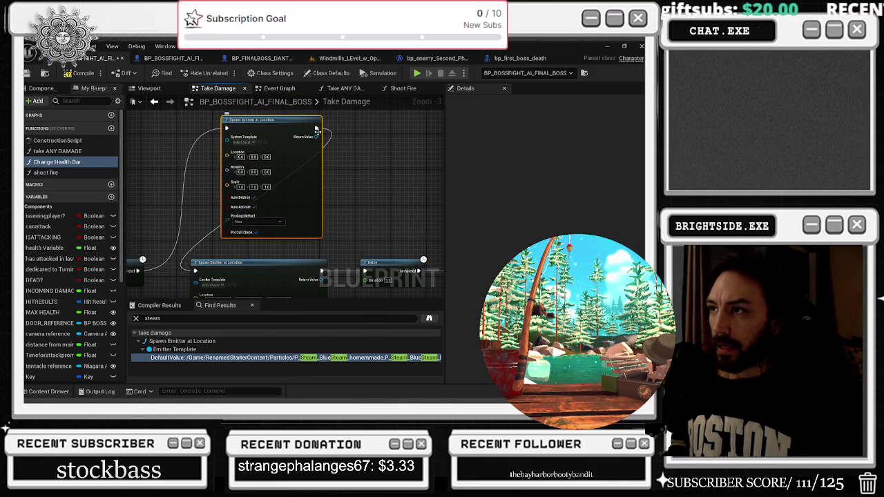
- Wire the Spawn System at Location node's execution pin to the Delay
{"action": "left_click", "coordinate": [356, 235]}
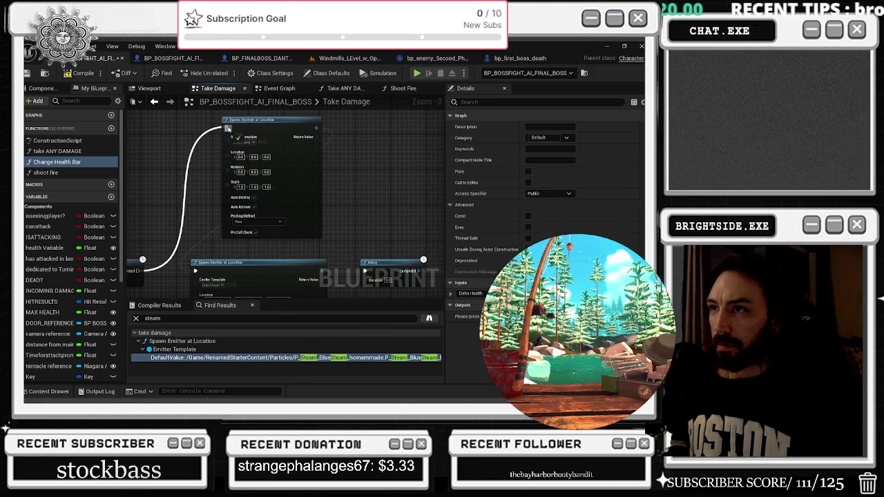
{"action": "left_click_drag", "start_coordinate": [322, 155], "coordinate": [316, 128]}
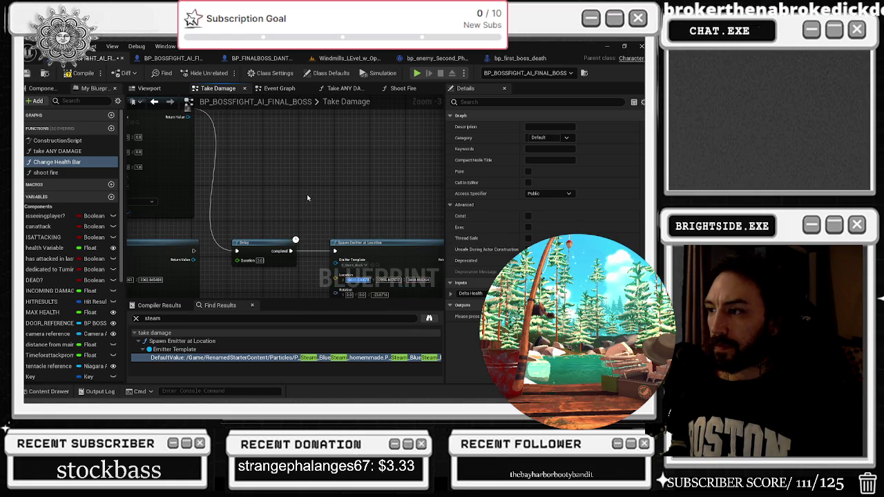
{"action": "left_click_drag", "start_coordinate": [276, 207], "coordinate": [364, 245]}
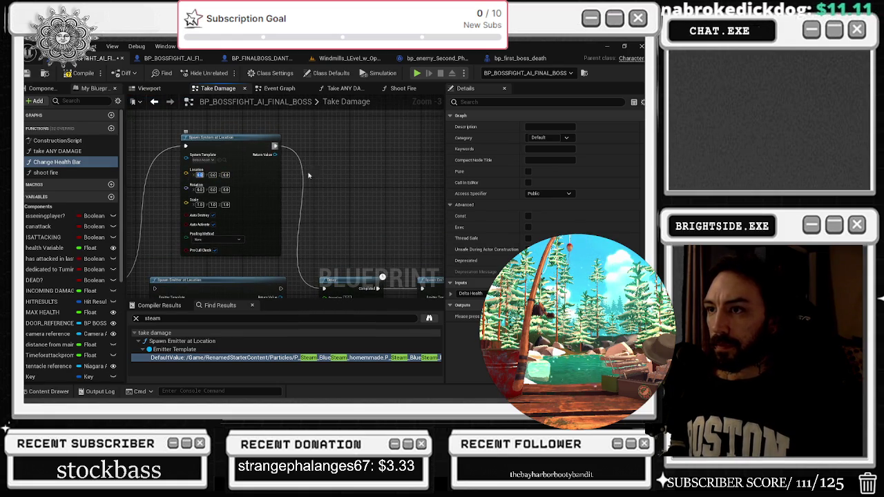
{"action": "left_click_drag", "start_coordinate": [366, 188], "coordinate": [317, 165]}
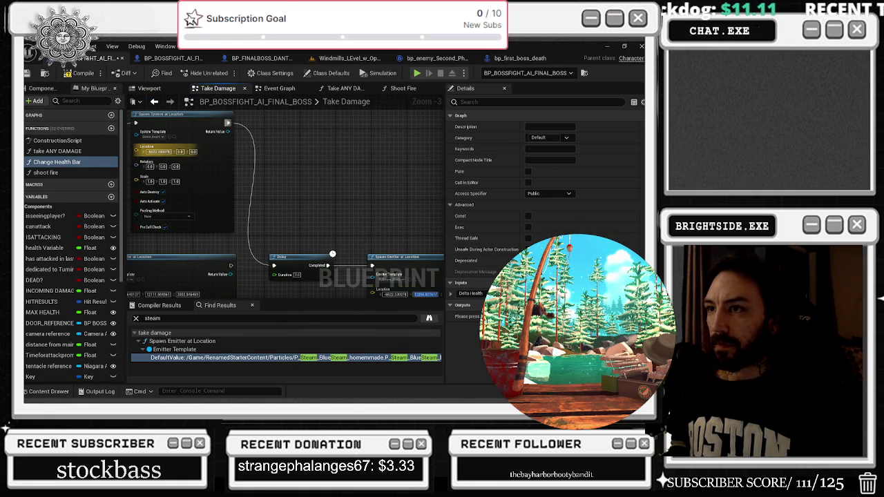
{"action": "left_click_drag", "start_coordinate": [354, 166], "coordinate": [198, 136]}
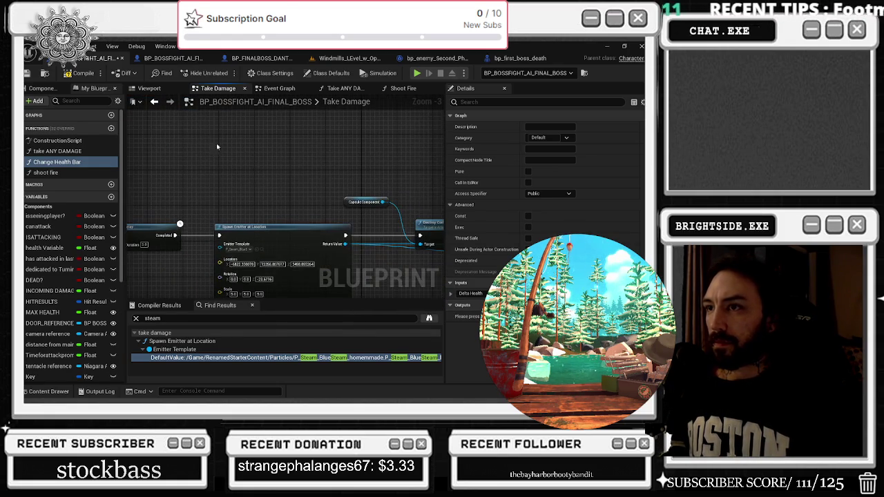
- Copy the Spawn Emitter's location and rotation Z values onto the new spawn node
{"action": "left_click", "coordinate": [303, 265]}
{"action": "left_click_drag", "start_coordinate": [274, 185], "coordinate": [209, 185]}
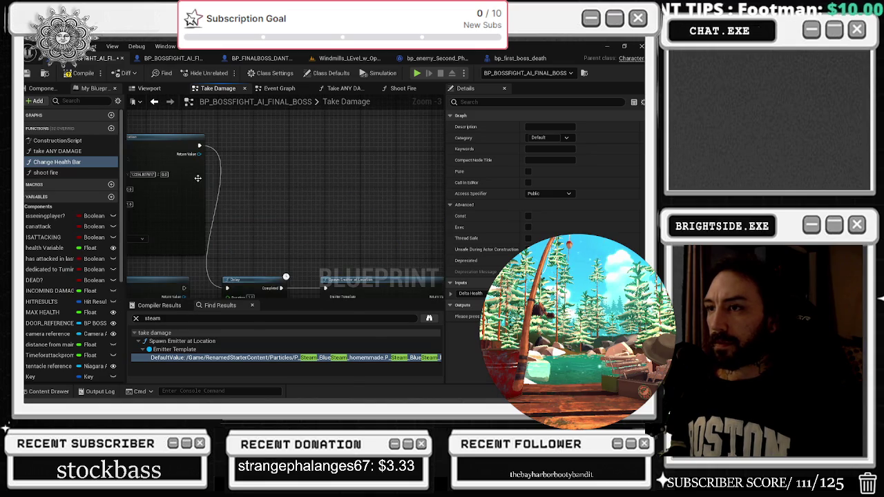
{"action": "left_click_drag", "start_coordinate": [373, 276], "coordinate": [387, 197]}
{"action": "left_click", "coordinate": [376, 258]}
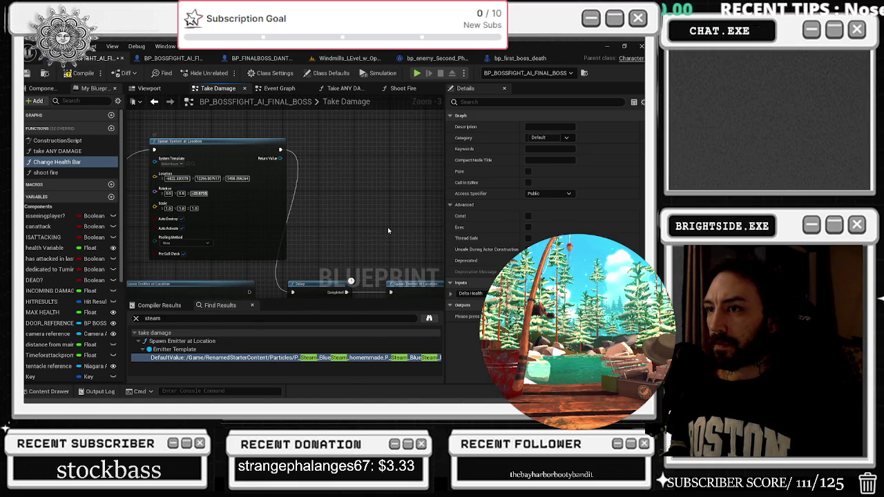
{"action": "left_click_drag", "start_coordinate": [131, 141], "coordinate": [197, 176]}
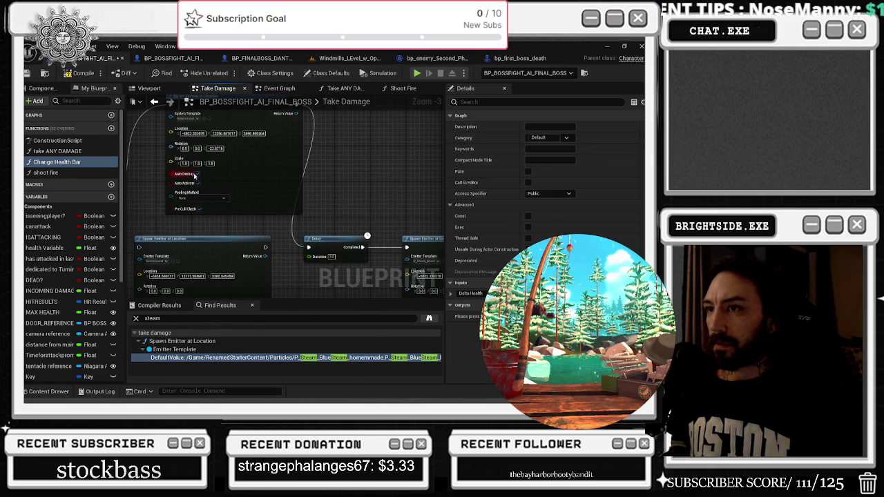
{"action": "left_click_drag", "start_coordinate": [246, 151], "coordinate": [242, 181]}
- Set the System Template to NS_AirAscend and open it from the project assets
{"action": "left_click", "coordinate": [182, 147]}
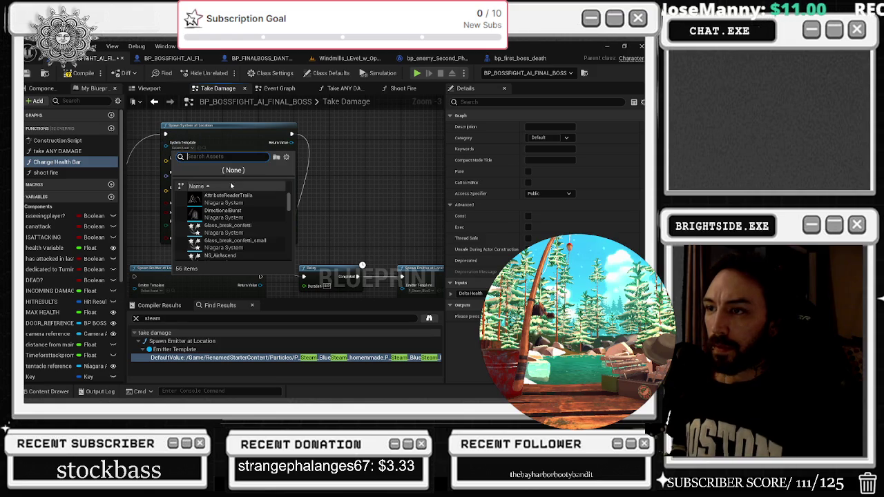
{"action": "scroll", "coordinate": [266, 235], "scroll_direction": "down", "scroll_amount": 2}
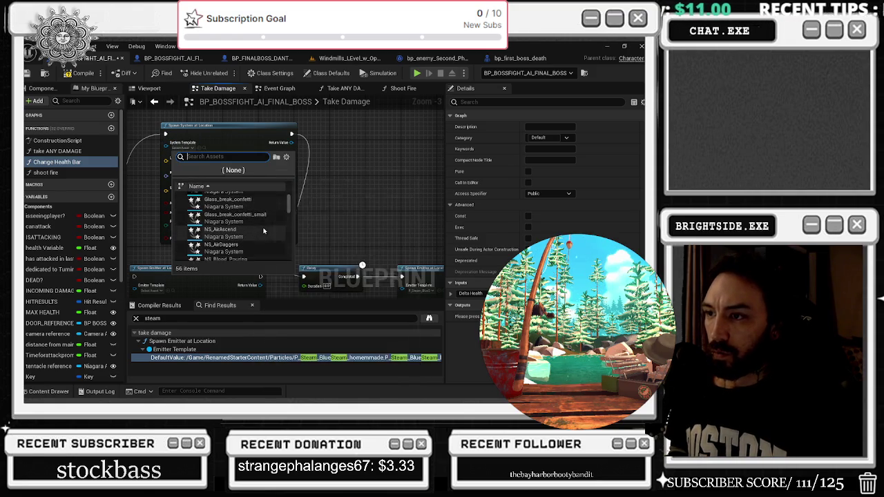
{"action": "left_click", "coordinate": [264, 236]}
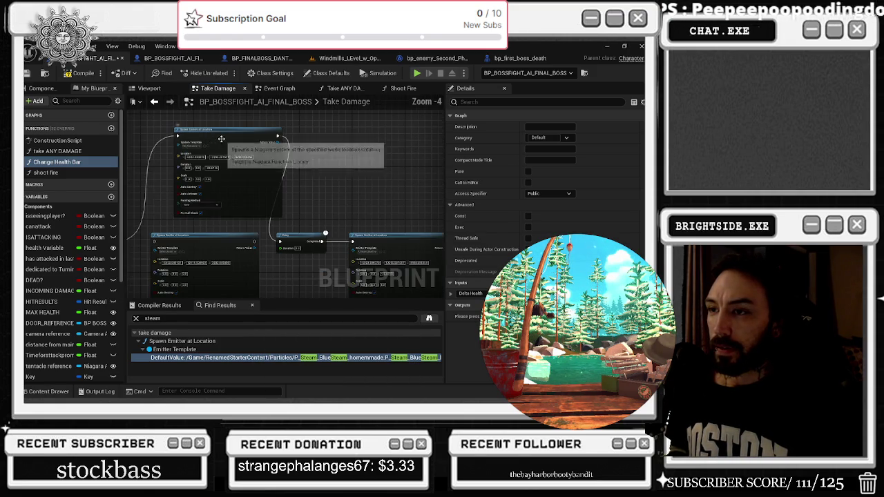
{"action": "left_click", "coordinate": [228, 149]}
{"action": "scroll", "coordinate": [239, 223], "scroll_direction": "up", "scroll_amount": 1}
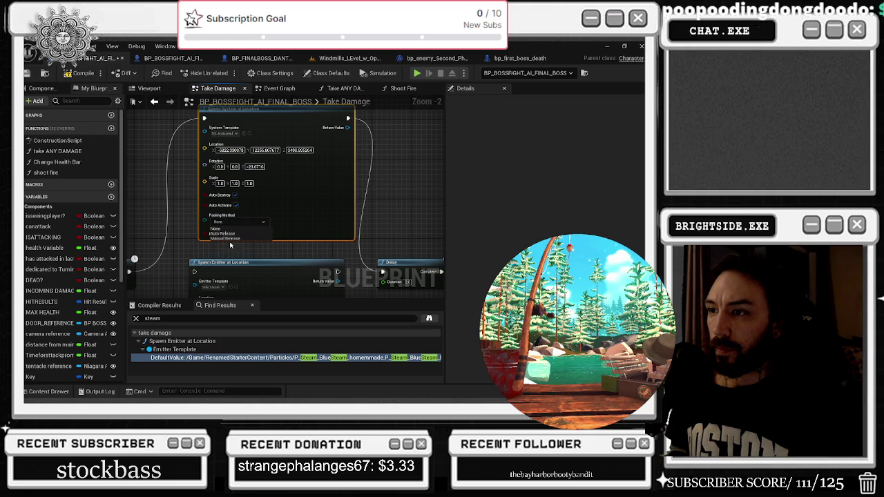
{"action": "left_click", "coordinate": [246, 134]}
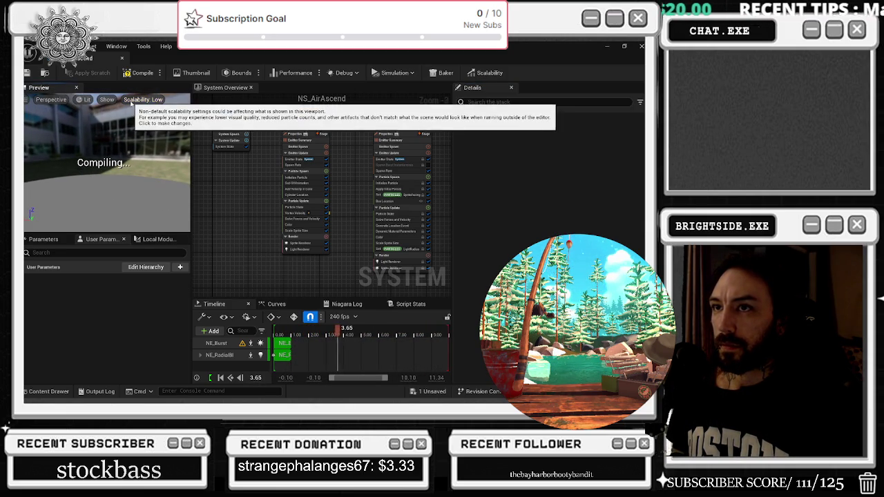
{"action": "left_click", "coordinate": [79, 100]}
- Preview NS_AirAscend in Unlit mode, then open and close NS_AirDaggers
{"action": "left_click", "coordinate": [100, 138]}
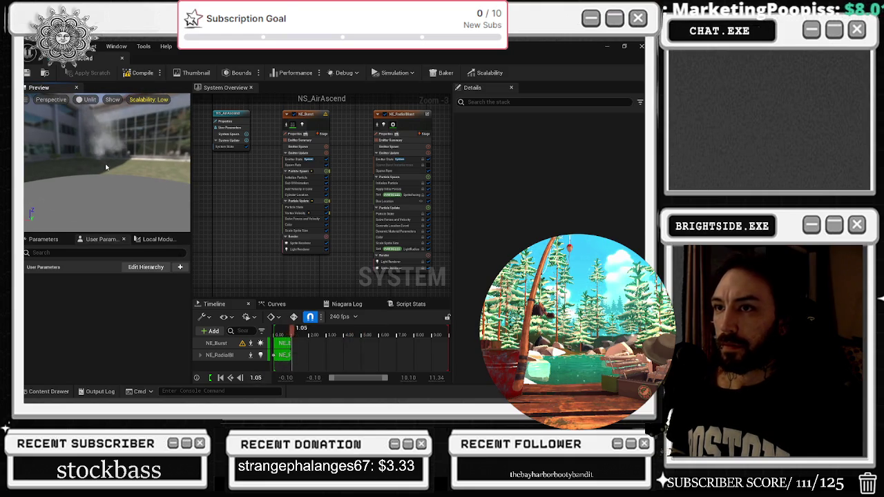
{"action": "left_click", "coordinate": [123, 61]}
{"action": "left_click", "coordinate": [48, 391]}
{"action": "left_click", "coordinate": [290, 259]}
{"action": "double_click", "coordinate": [293, 261]}
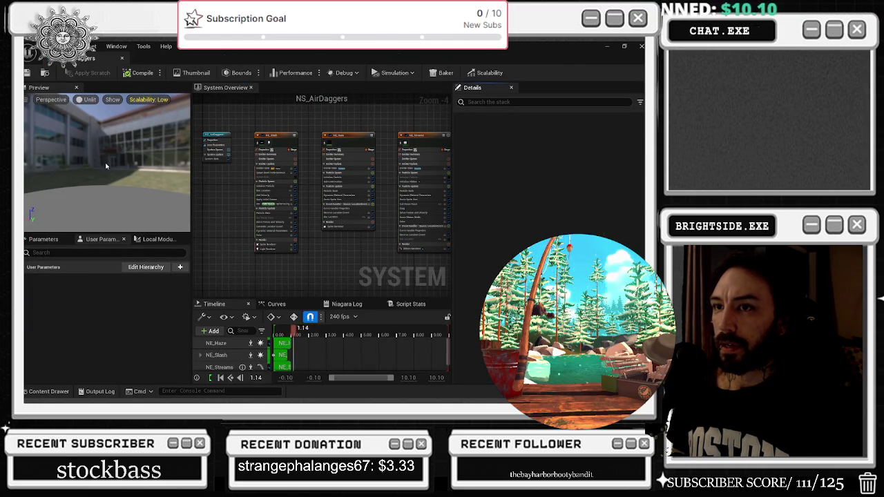
{"action": "left_click", "coordinate": [122, 59]}
- Open NS_CompressionBomb, compile it, and close its editor
{"action": "left_click", "coordinate": [46, 391]}
{"action": "double_click", "coordinate": [325, 261]}
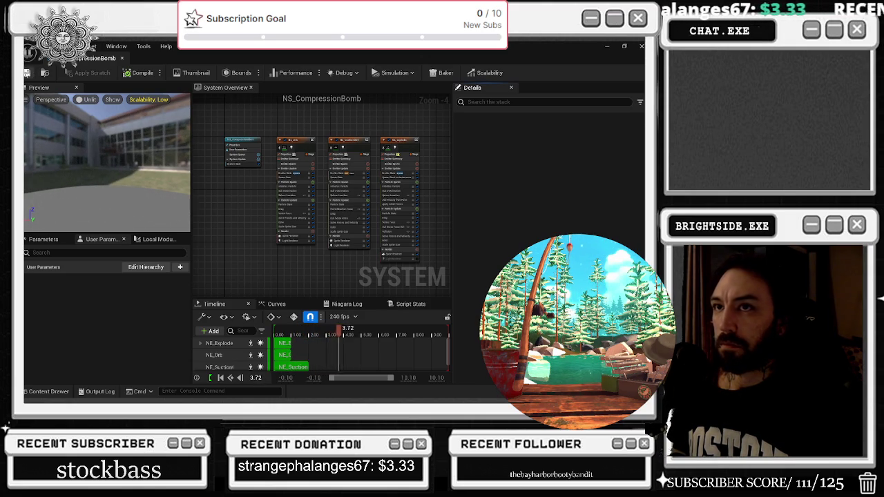
{"action": "left_click", "coordinate": [130, 72]}
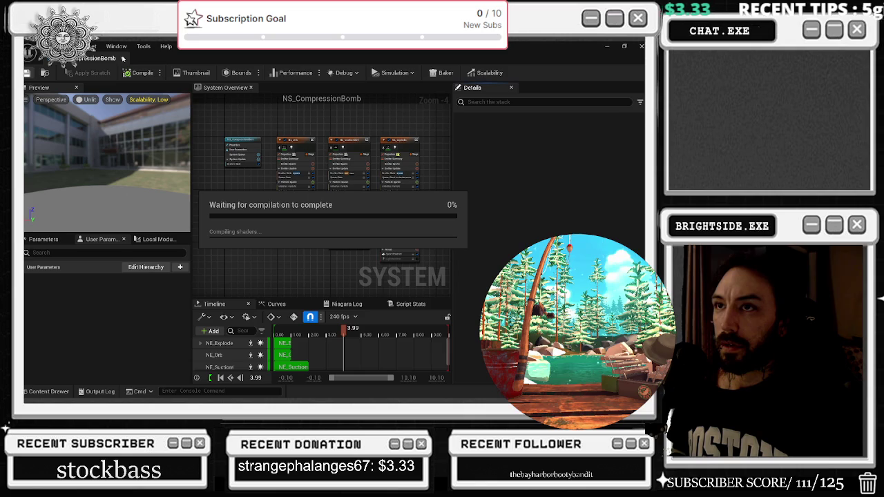
{"action": "left_click", "coordinate": [123, 59]}
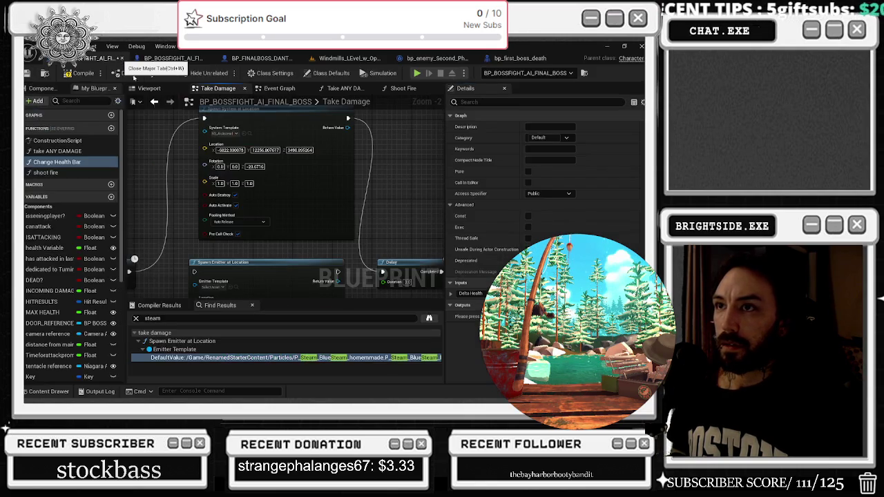
- Preview NS_CrescentSlice and NS_HurricaneTorment in the Niagara editor
{"action": "key", "text": "ctrl+space"}
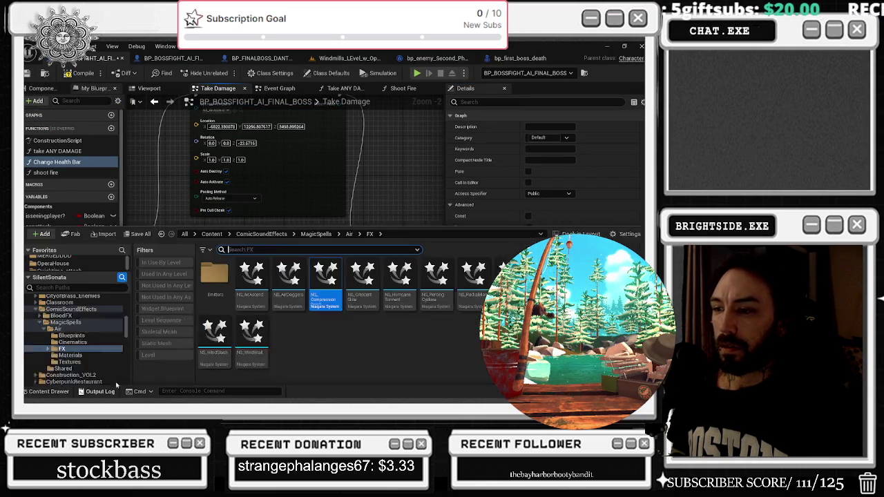
{"action": "double_click", "coordinate": [363, 265]}
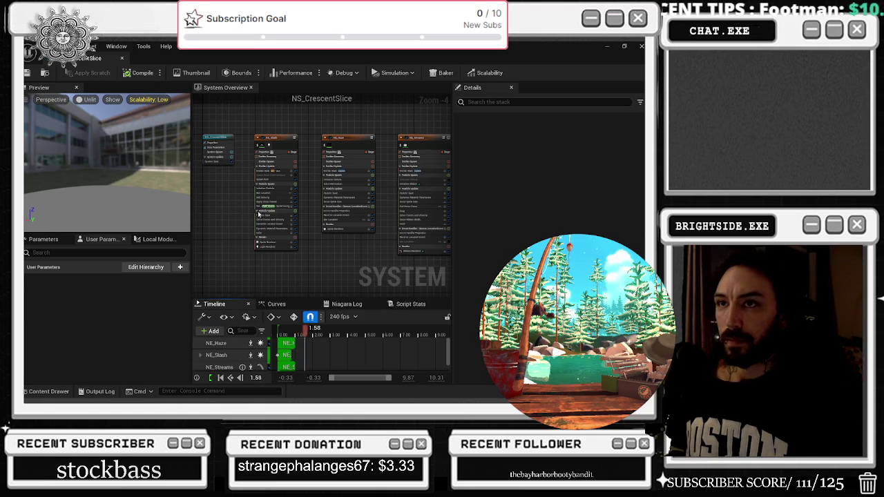
{"action": "left_click", "coordinate": [122, 59]}
{"action": "left_click", "coordinate": [48, 391]}
{"action": "left_click", "coordinate": [393, 266]}
{"action": "double_click", "coordinate": [386, 268]}
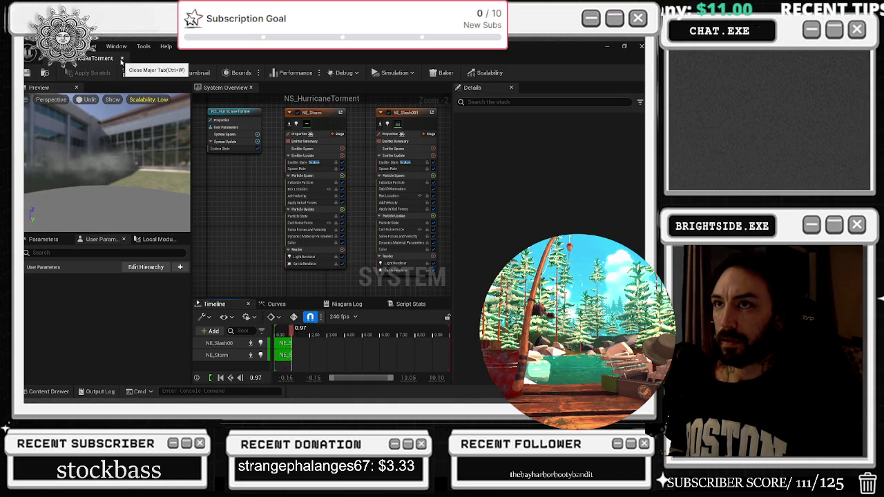
{"action": "left_click", "coordinate": [121, 61]}
- Open NS_Tornado, save it, and return to the boss blueprint
{"action": "left_click", "coordinate": [46, 391]}
{"action": "double_click", "coordinate": [449, 255]}
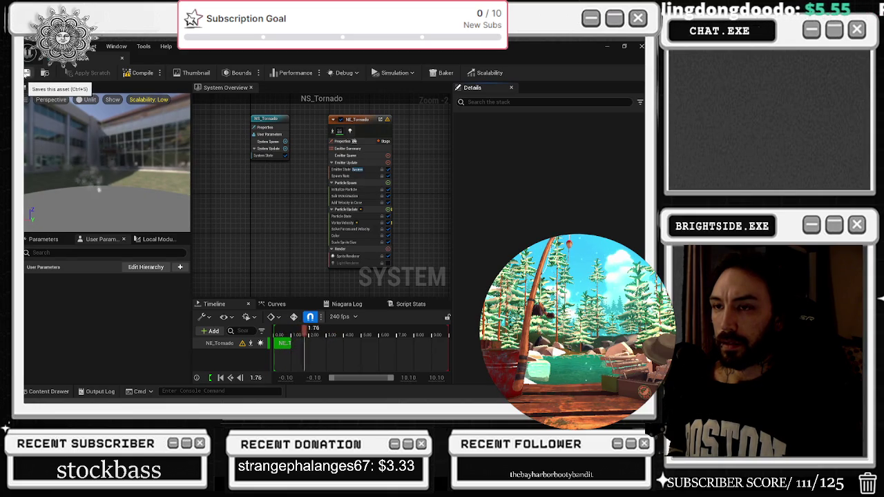
{"action": "left_click", "coordinate": [27, 72]}
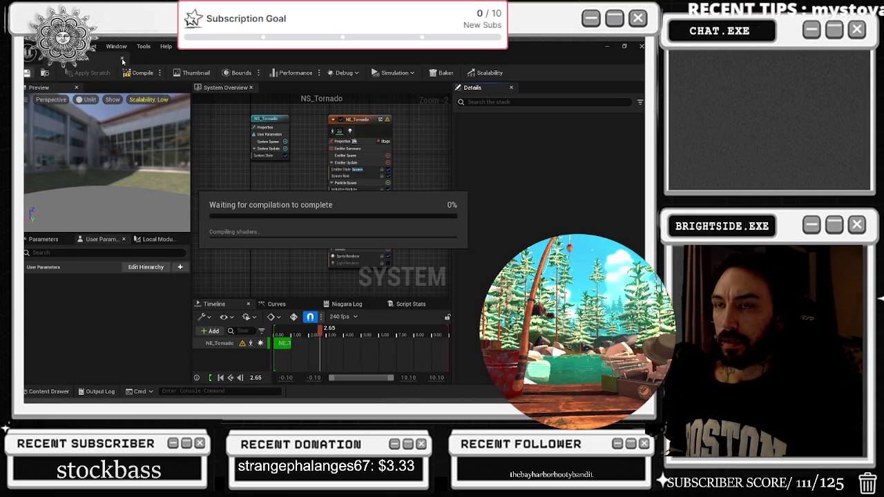
{"action": "left_click", "coordinate": [125, 60]}
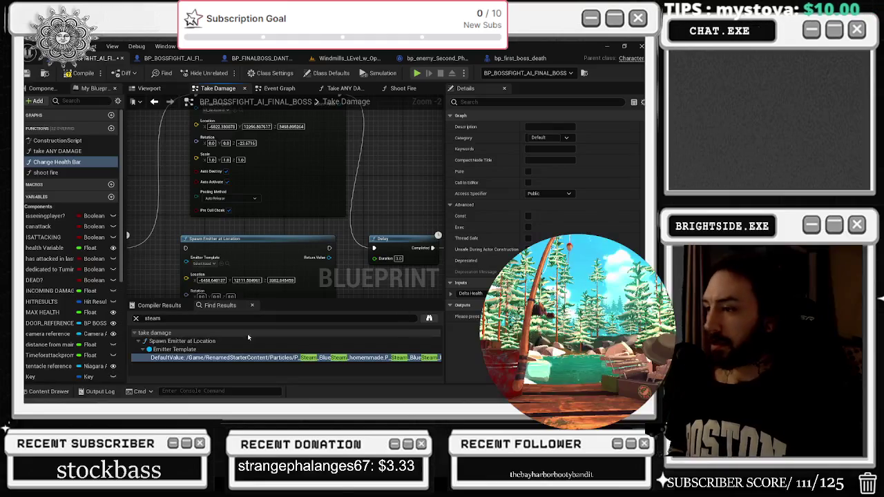
- Preview NS_VacuumDevastation, then open NS_WindWall and compile it
{"action": "left_click", "coordinate": [48, 392]}
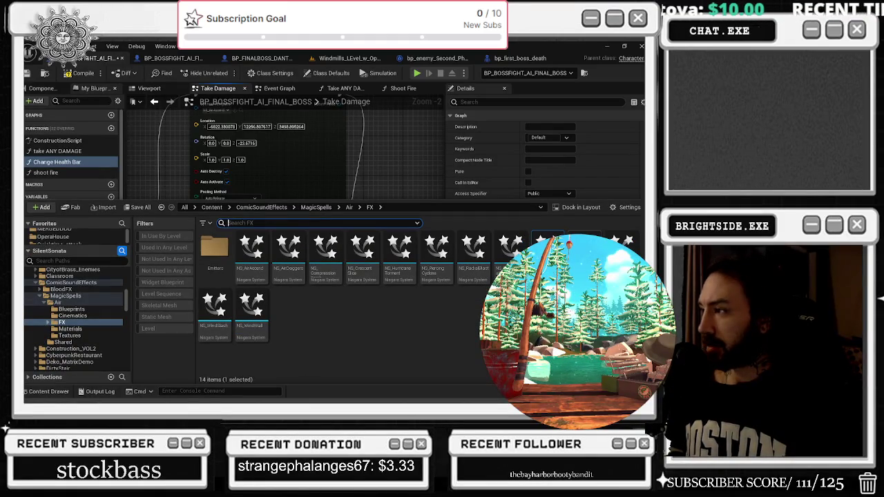
{"action": "double_click", "coordinate": [546, 252]}
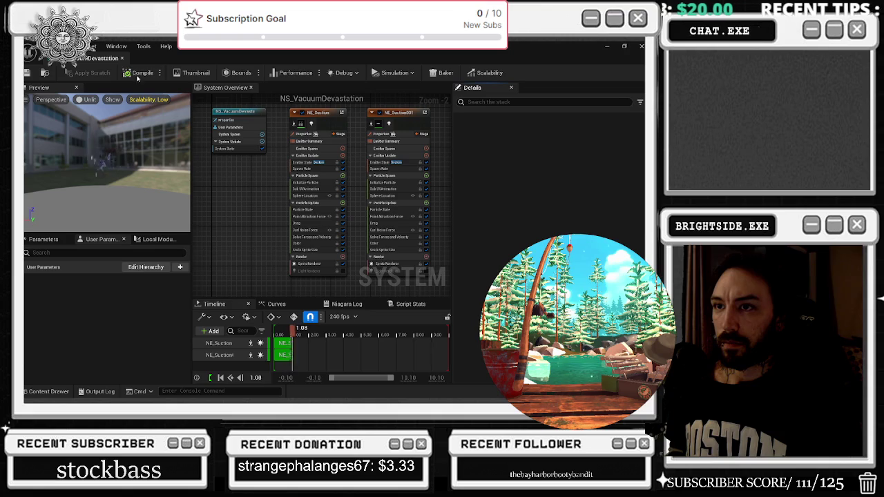
{"action": "left_click", "coordinate": [122, 58]}
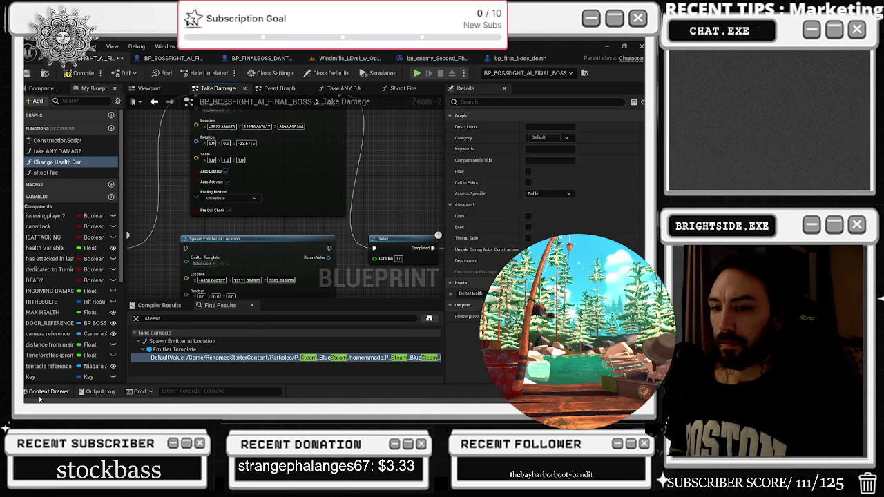
{"action": "left_click", "coordinate": [48, 390]}
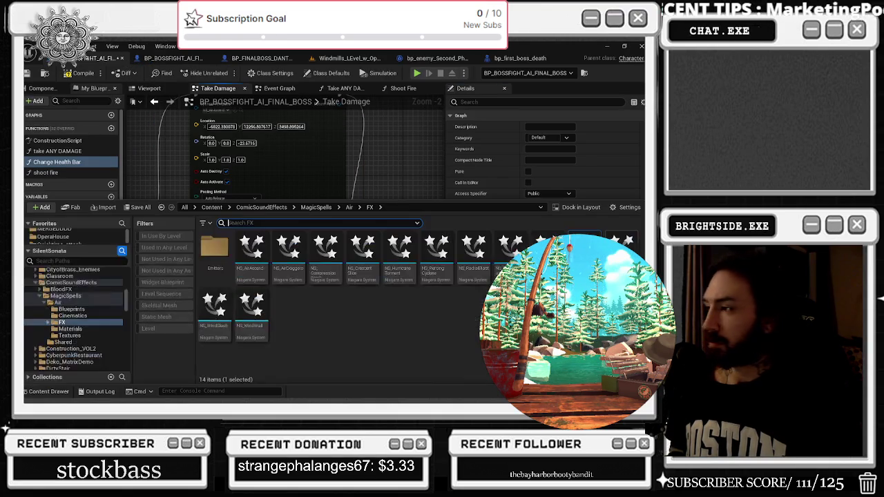
{"action": "double_click", "coordinate": [256, 335]}
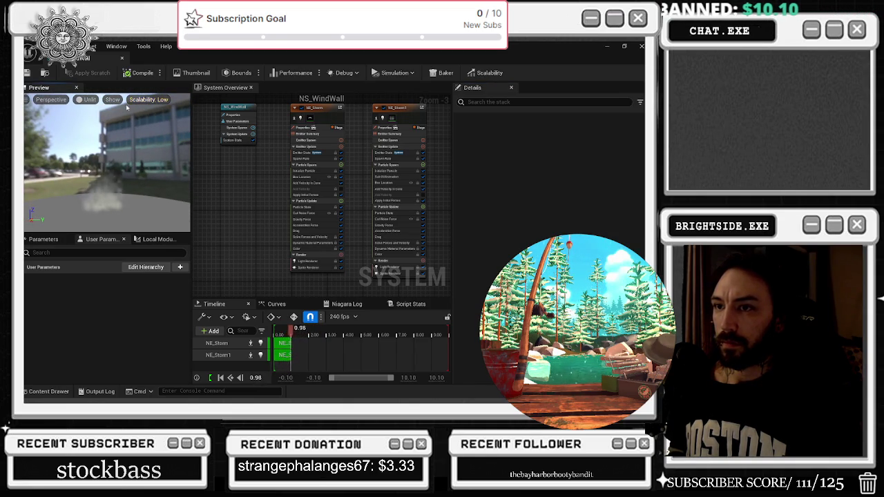
{"action": "key", "text": "ctrl+s"}
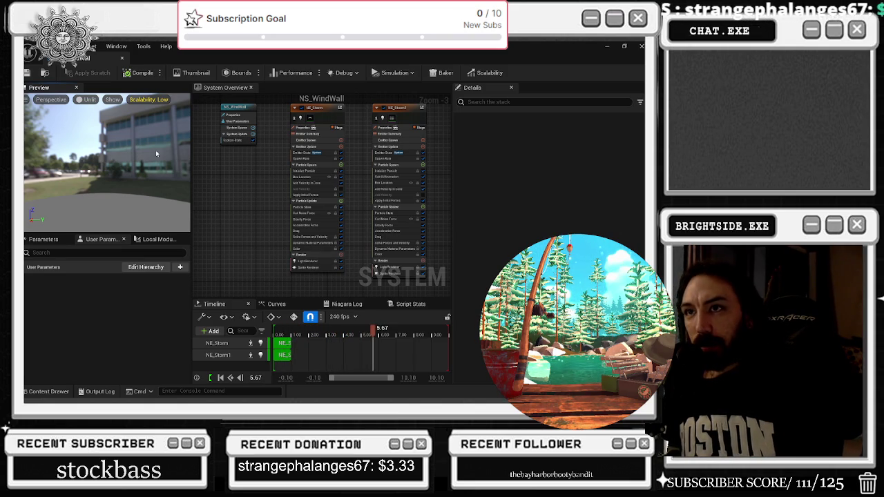
- Uncheck Light Renderer on NE_Storm and NE_Storm1, then close NS_WindWall
{"action": "left_click", "coordinate": [341, 261]}
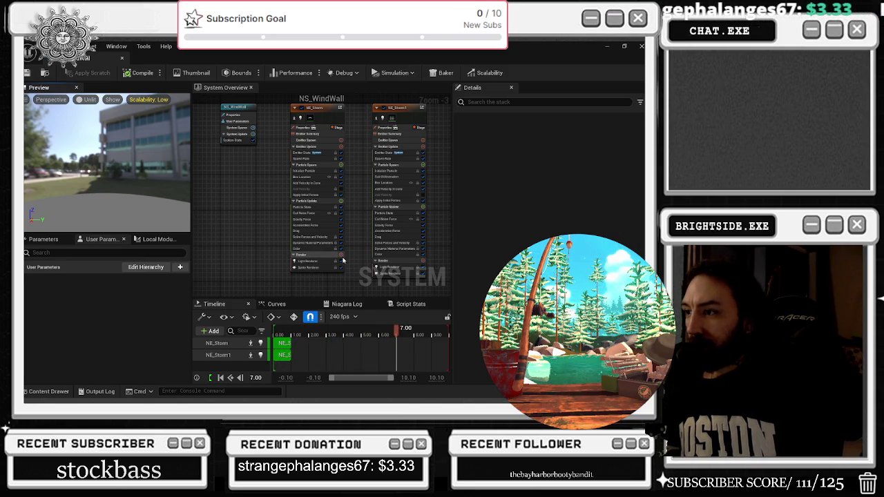
{"action": "left_click", "coordinate": [422, 267]}
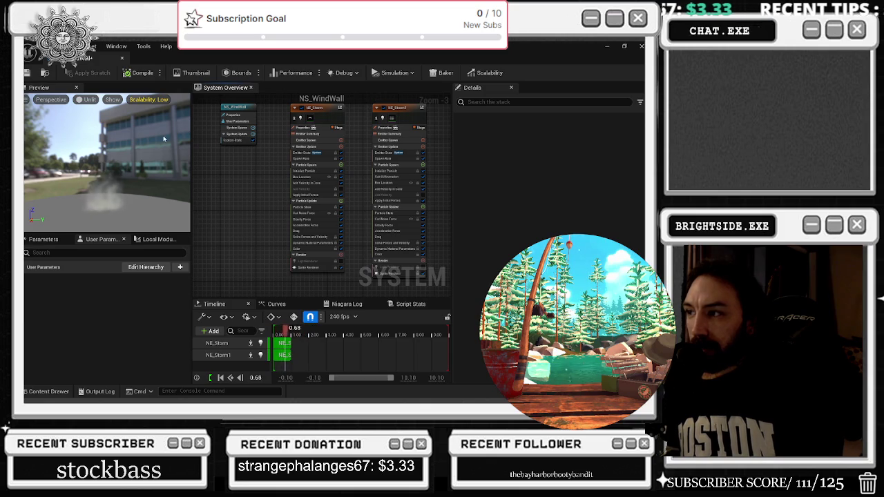
{"action": "left_click", "coordinate": [122, 61]}
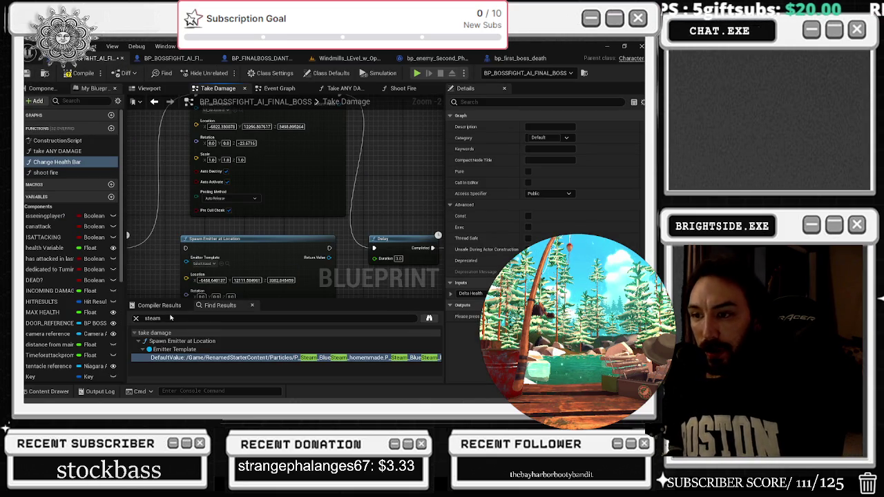
{"action": "mouse_move", "coordinate": [182, 237]}
{"action": "left_mouse_down"}
{"action": "mouse_move", "coordinate": [302, 246]}
{"action": "mouse_move", "coordinate": [252, 297]}
{"action": "left_mouse_up"}
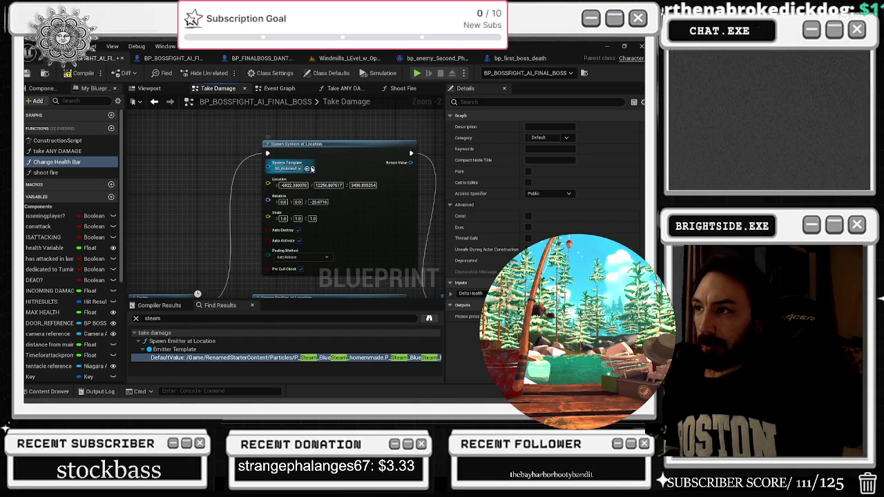
{"action": "left_click", "coordinate": [312, 169]}
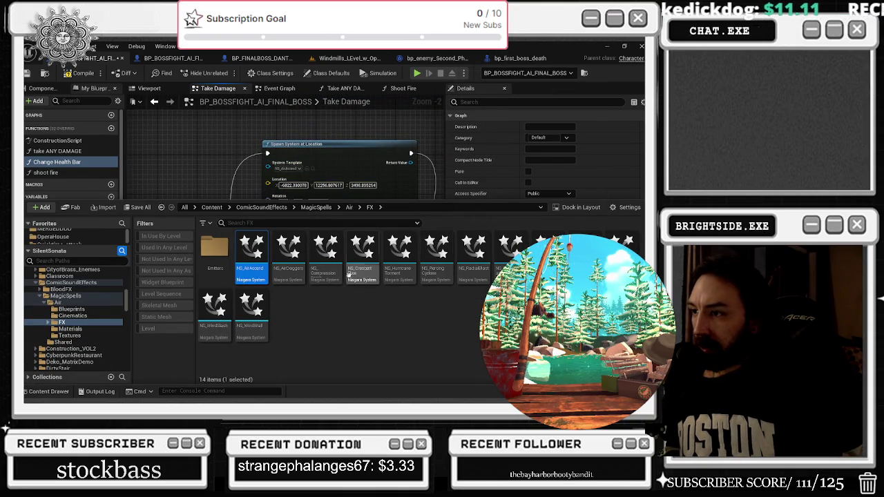
{"action": "double_click", "coordinate": [252, 250]}
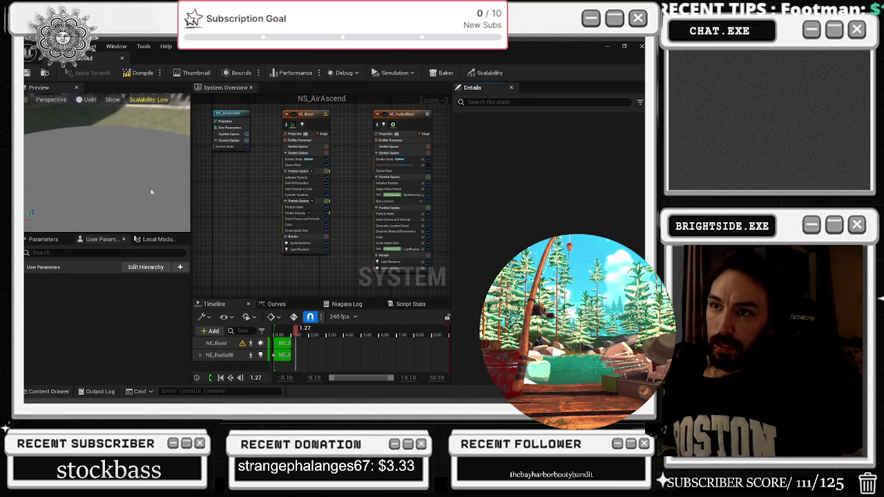
{"action": "left_click", "coordinate": [123, 61]}
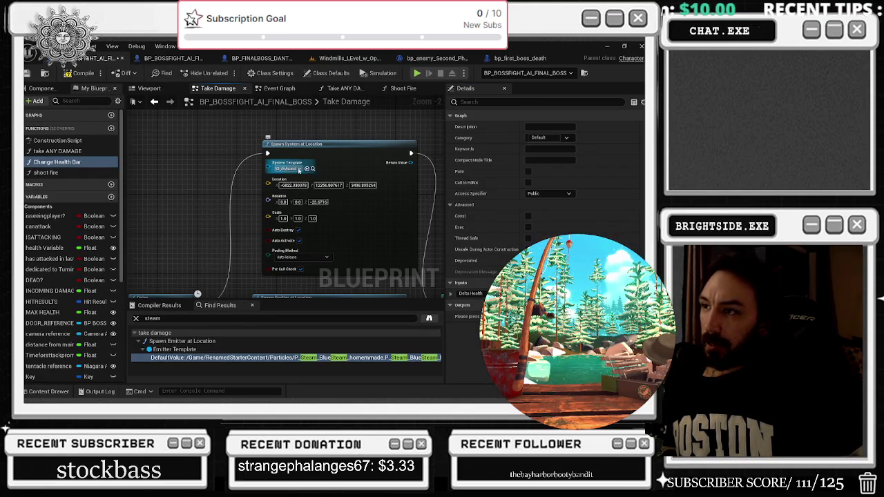
{"action": "left_click", "coordinate": [312, 169]}
{"action": "left_click_drag", "start_coordinate": [306, 134], "coordinate": [280, 124]}
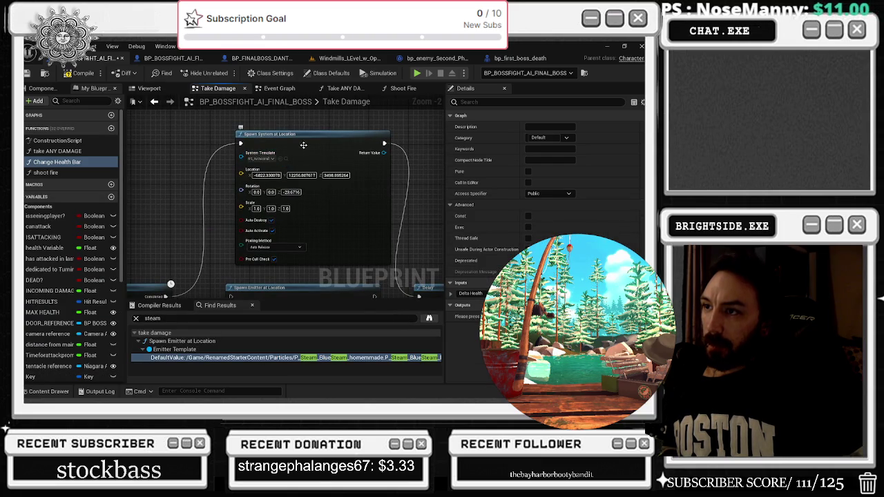
{"action": "left_click", "coordinate": [286, 159]}
{"action": "left_click_drag", "start_coordinate": [288, 161], "coordinate": [269, 207]}
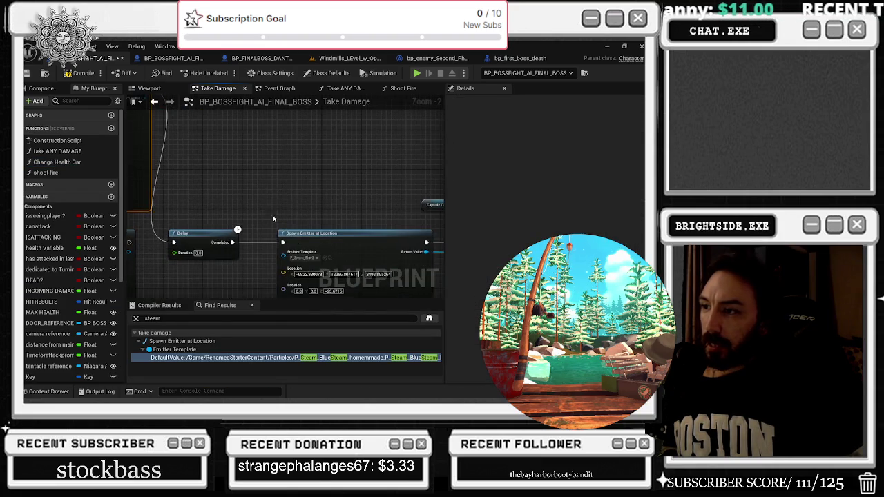
{"action": "left_click_drag", "start_coordinate": [214, 196], "coordinate": [235, 200]}
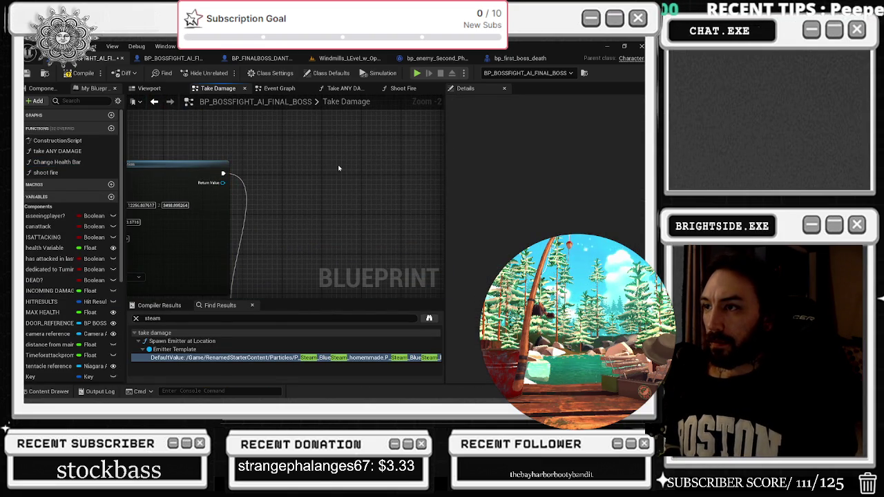
{"action": "key", "text": "ctrl+z"}
{"action": "left_click", "coordinate": [316, 162]}
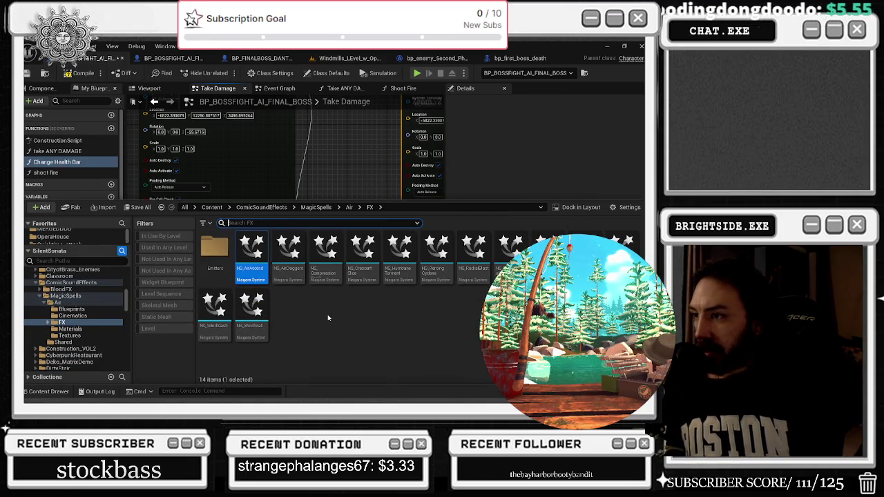
{"action": "key", "text": "ctrl+space"}
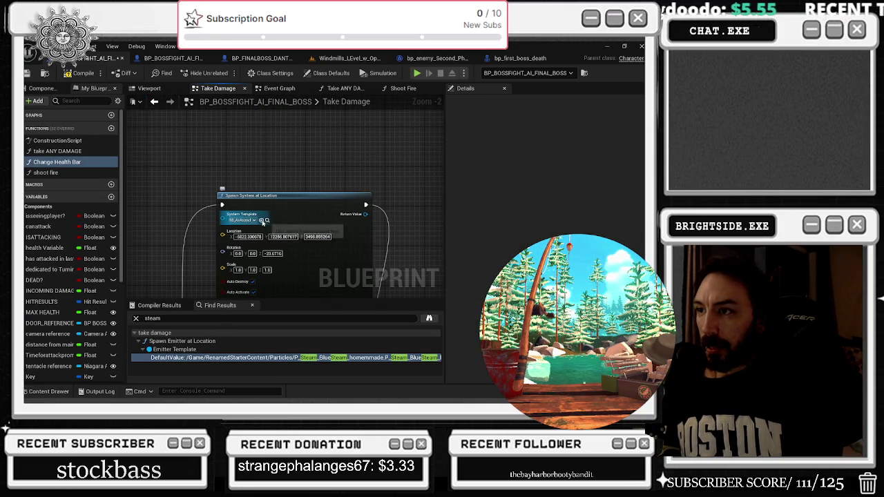
- Move Spawn System at Location into Spawn Emitter's spot and wire it between the two Delays
{"action": "left_click", "coordinate": [287, 151]}
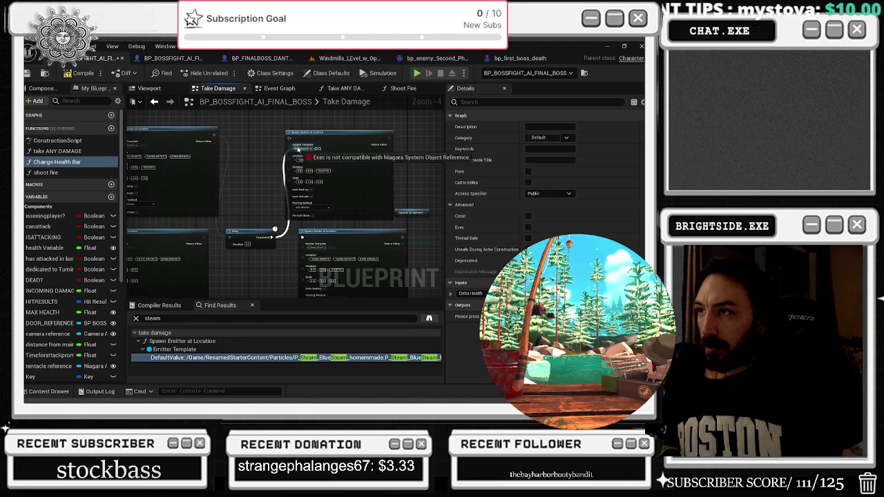
{"action": "mouse_move", "coordinate": [304, 235]}
{"action": "left_mouse_down"}
{"action": "mouse_move", "coordinate": [296, 140]}
{"action": "mouse_move", "coordinate": [337, 124]}
{"action": "left_mouse_up"}
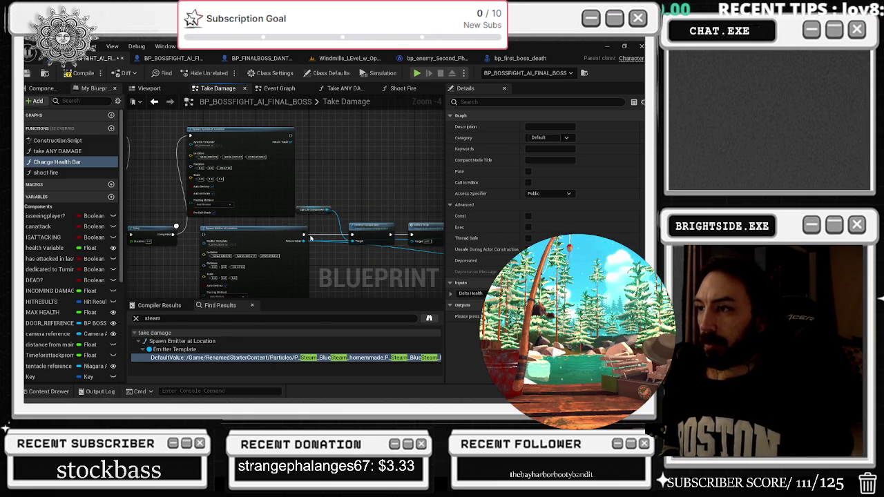
{"action": "mouse_move", "coordinate": [304, 234]}
{"action": "left_mouse_down"}
{"action": "mouse_move", "coordinate": [295, 145]}
{"action": "mouse_move", "coordinate": [297, 238]}
{"action": "mouse_move", "coordinate": [290, 143]}
{"action": "left_mouse_up"}
{"action": "mouse_move", "coordinate": [320, 211]}
{"action": "left_mouse_down"}
{"action": "mouse_move", "coordinate": [342, 269]}
{"action": "mouse_move", "coordinate": [280, 221]}
{"action": "left_mouse_up"}
{"action": "mouse_move", "coordinate": [271, 124]}
{"action": "left_mouse_down"}
{"action": "mouse_move", "coordinate": [269, 219]}
{"action": "mouse_move", "coordinate": [289, 191]}
{"action": "mouse_move", "coordinate": [279, 236]}
{"action": "left_mouse_up"}
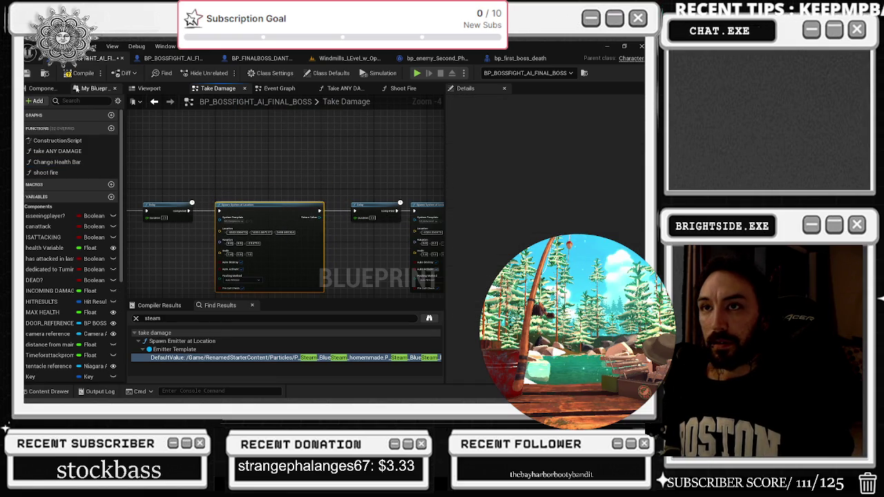
{"action": "left_click", "coordinate": [57, 162]}
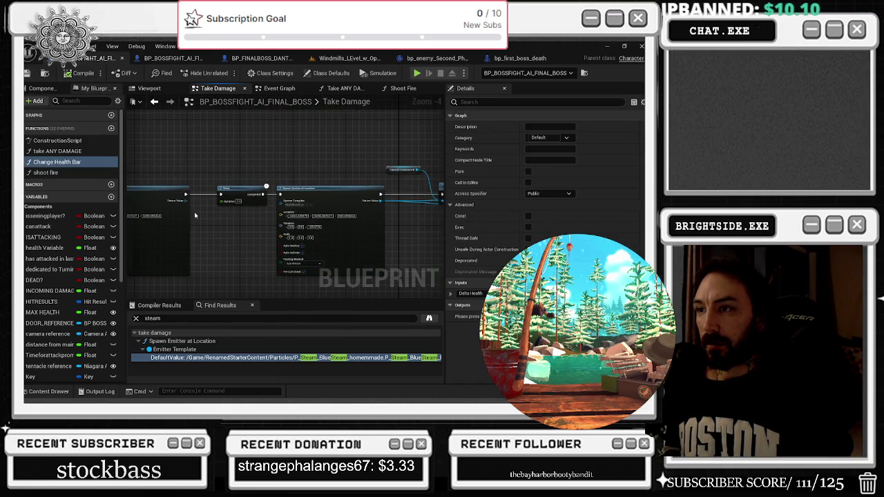
{"action": "mouse_move", "coordinate": [187, 207]}
{"action": "left_mouse_down"}
{"action": "mouse_move", "coordinate": [401, 231]}
{"action": "mouse_move", "coordinate": [343, 271]}
{"action": "mouse_move", "coordinate": [347, 251]}
{"action": "left_mouse_up"}
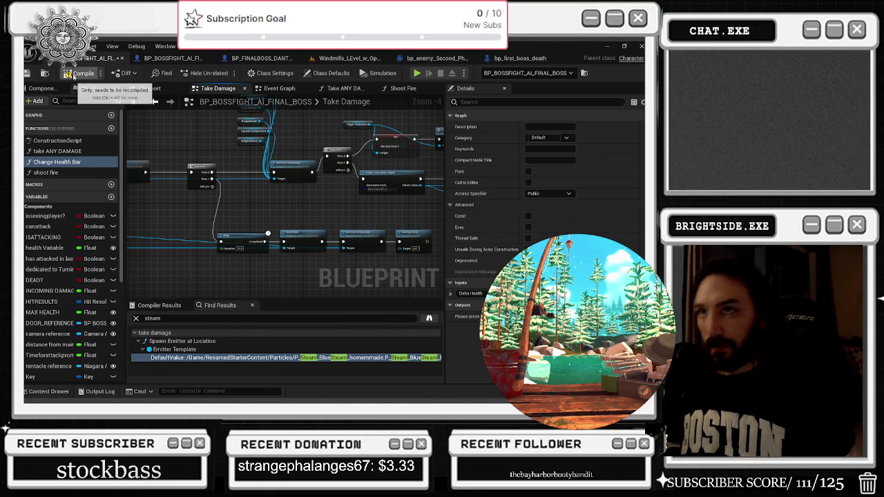
- Insert a 0.2-second Delay wired into Destroy Actor in the boss blueprint
{"action": "scroll", "coordinate": [398, 200], "scroll_direction": "up", "scroll_amount": 3}
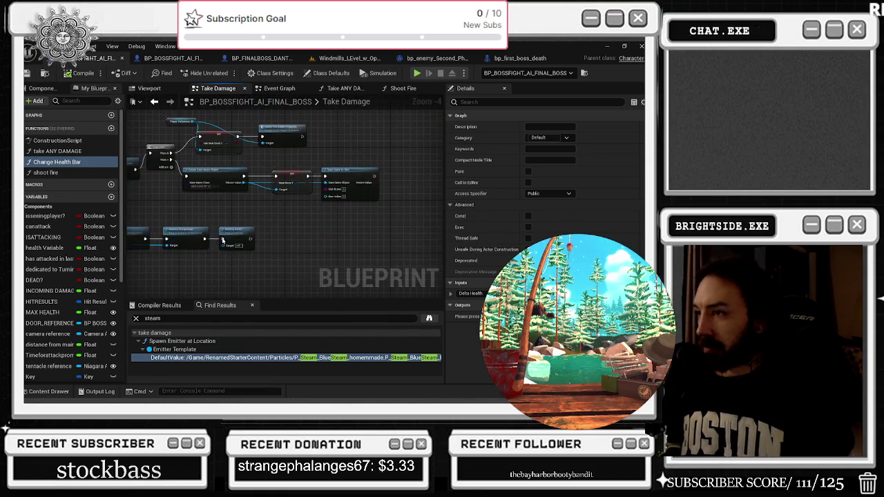
{"action": "left_click", "coordinate": [191, 234]}
{"action": "left_click_drag", "start_coordinate": [269, 241], "coordinate": [345, 241]}
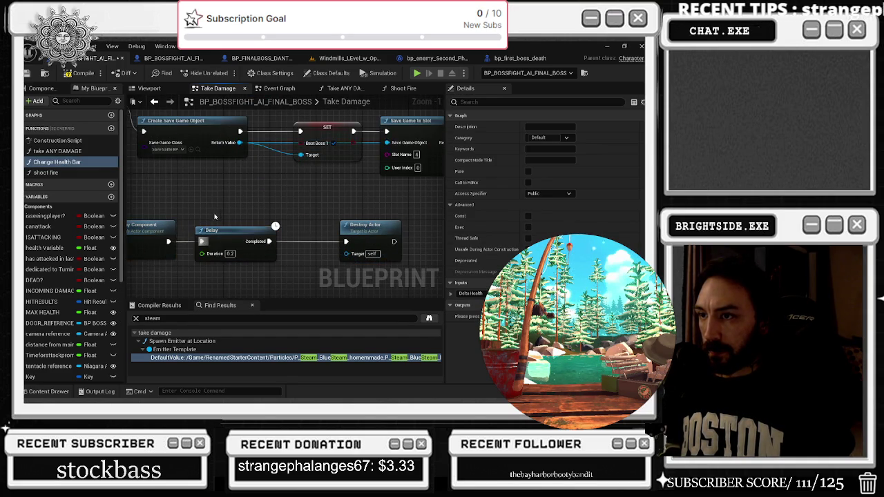
- Compile and save the boss blueprint, then return to the Windmills opera level
{"action": "scroll", "coordinate": [244, 221], "scroll_direction": "down", "scroll_amount": 2}
{"action": "left_click", "coordinate": [84, 74]}
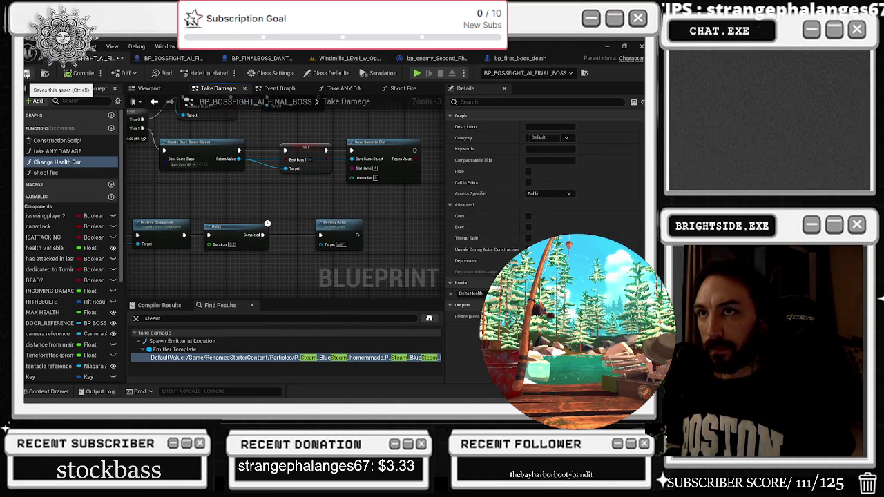
{"action": "scroll", "coordinate": [187, 122], "scroll_direction": "down", "scroll_amount": 4}
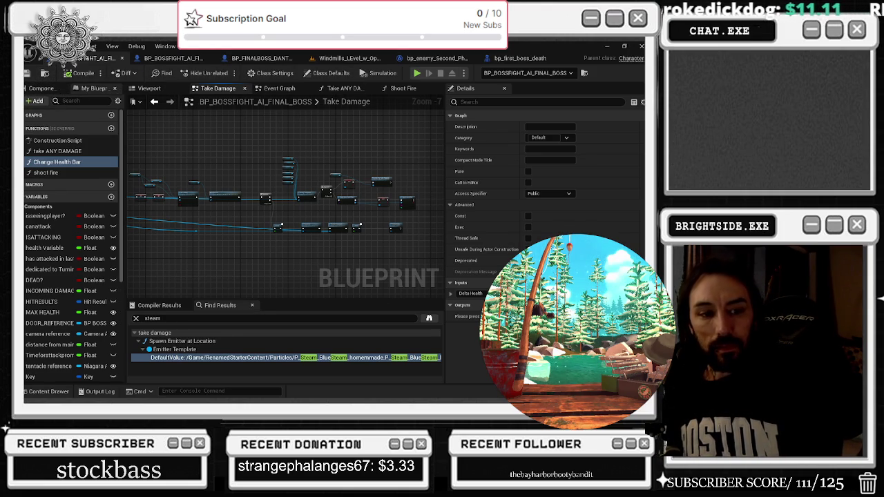
{"action": "left_click", "coordinate": [29, 72]}
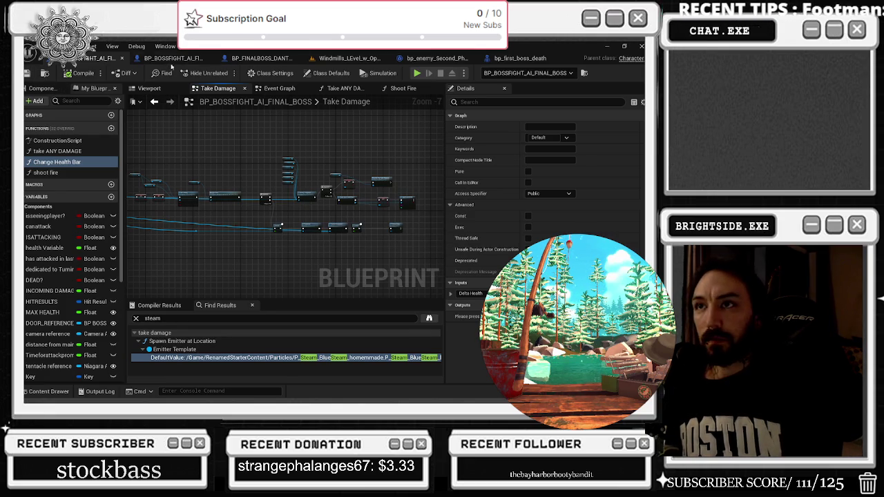
{"action": "left_click", "coordinate": [351, 59]}
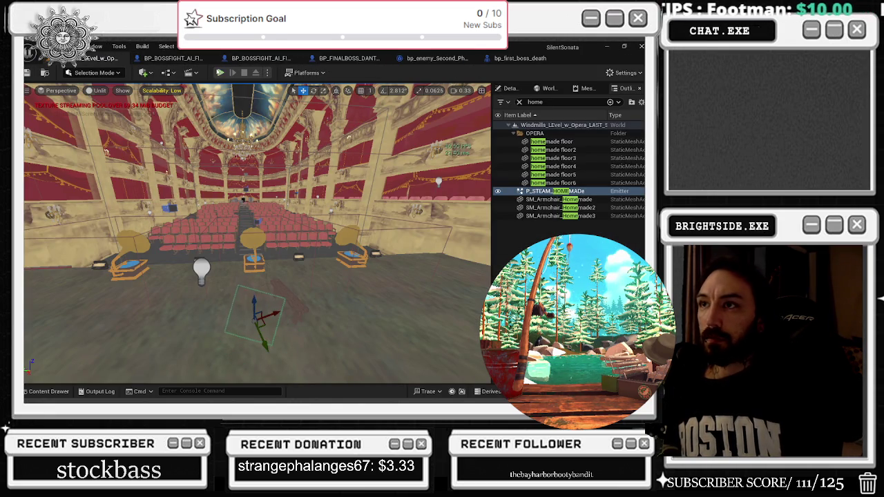
- Play-test the Windmills level, walking through the doorway into the opera hall, then stop
{"action": "left_click", "coordinate": [220, 72]}
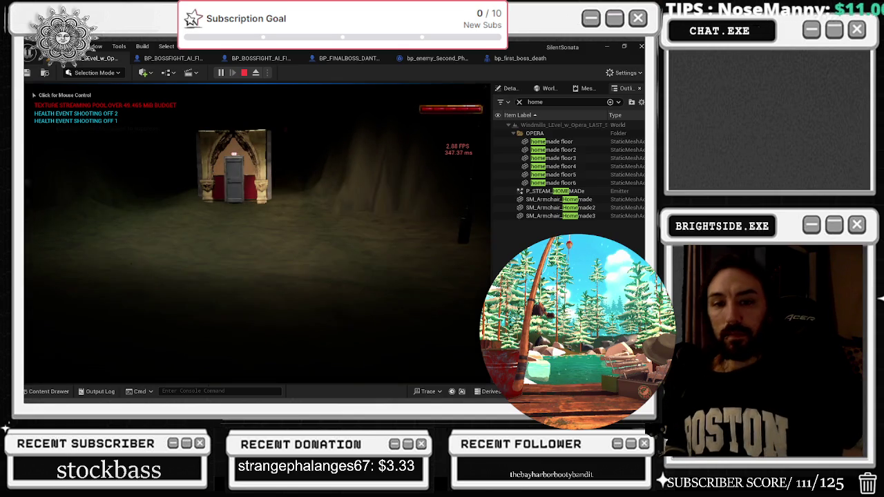
{"action": "left_click", "coordinate": [257, 235]}
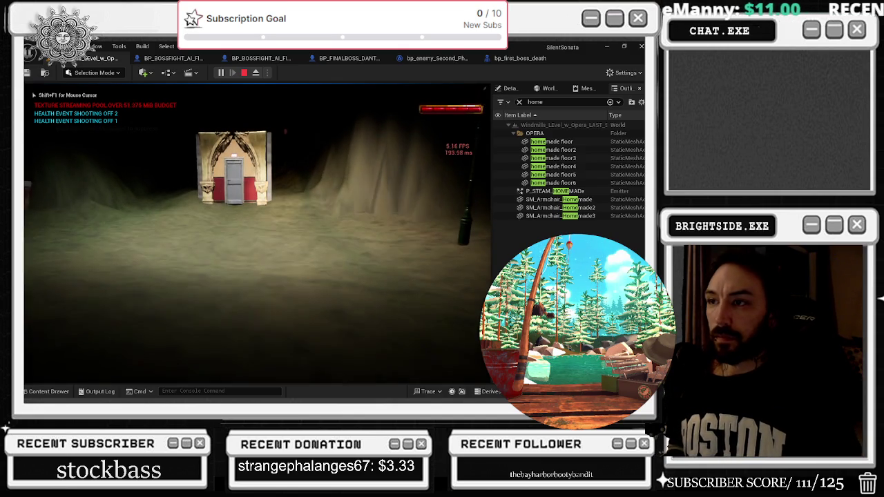
{"action": "key", "text": "w"}
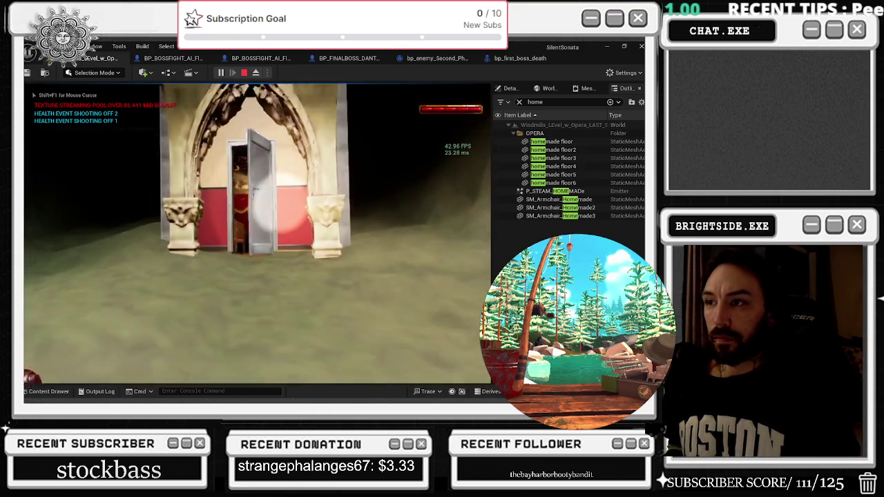
{"action": "key", "text": "w"}
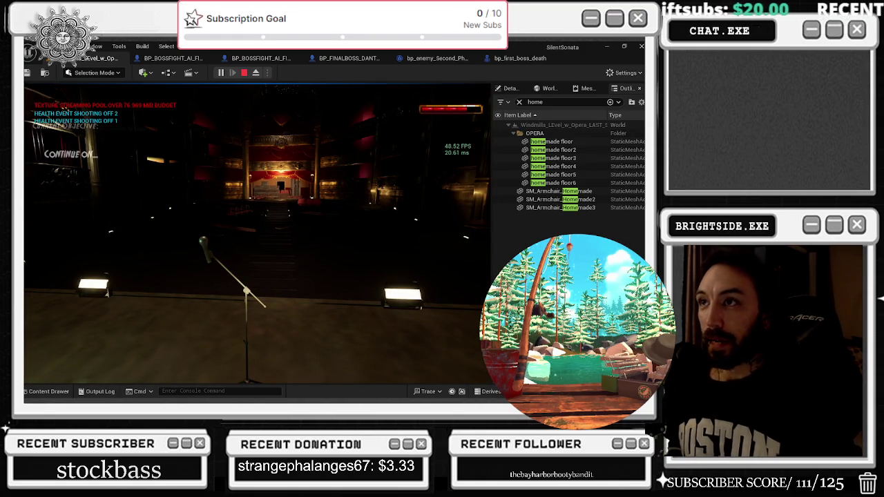
{"action": "key", "text": "Escape"}
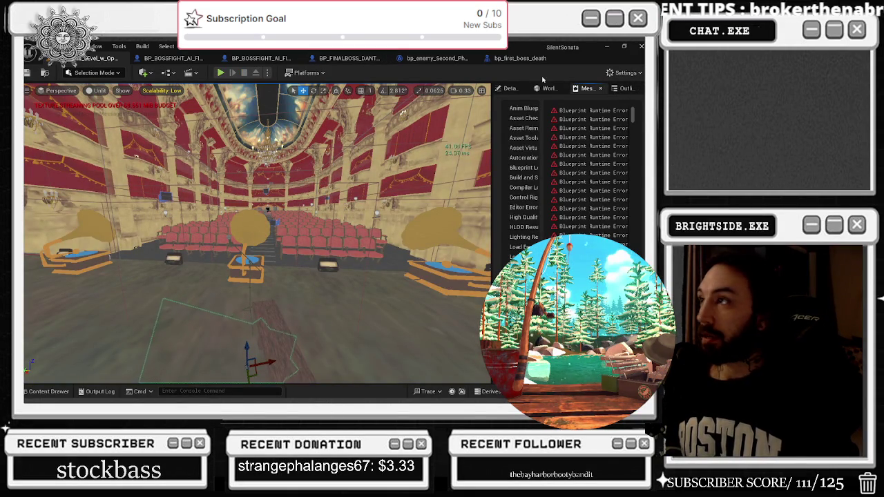
- Inspect the steam emitter's Spawn Emitter at Location result in the final boss Take Damage graph
{"action": "left_click", "coordinate": [182, 59]}
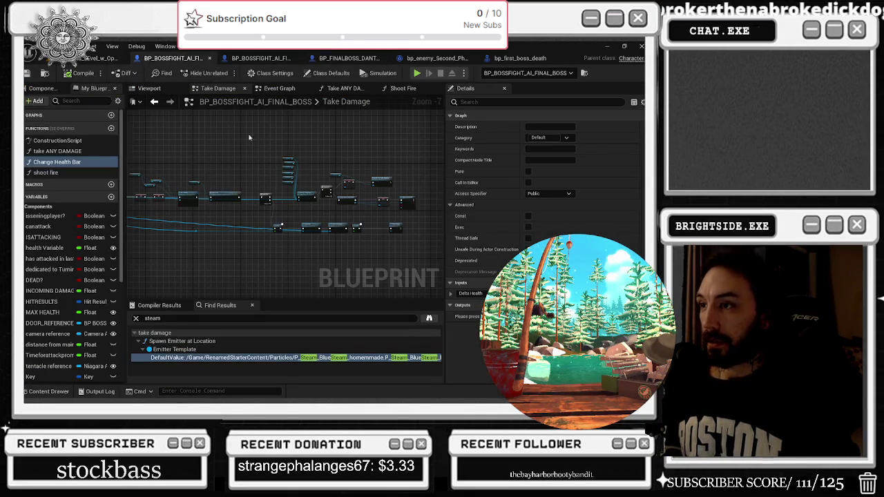
{"action": "scroll", "coordinate": [211, 206], "scroll_direction": "up", "scroll_amount": 4}
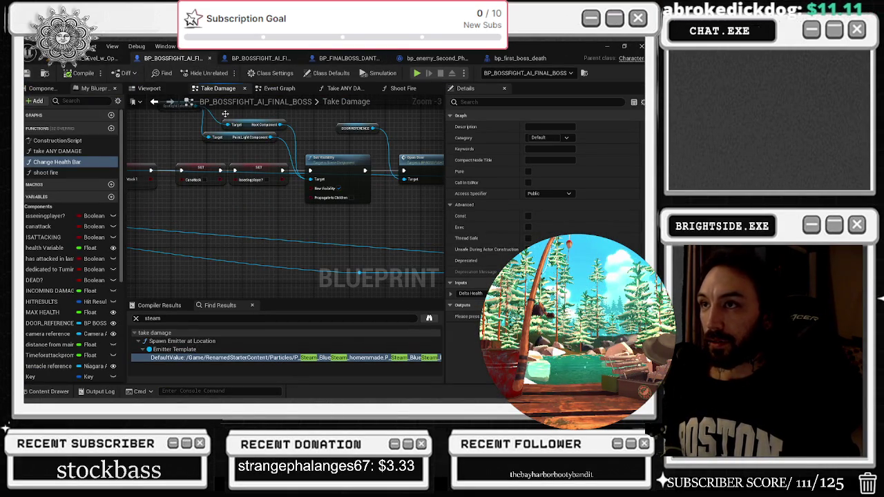
{"action": "left_click", "coordinate": [259, 59]}
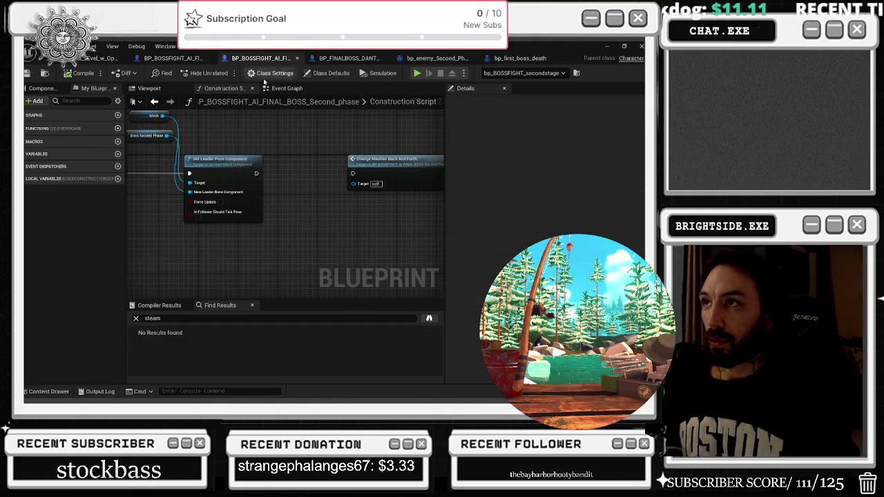
{"action": "left_click", "coordinate": [200, 58]}
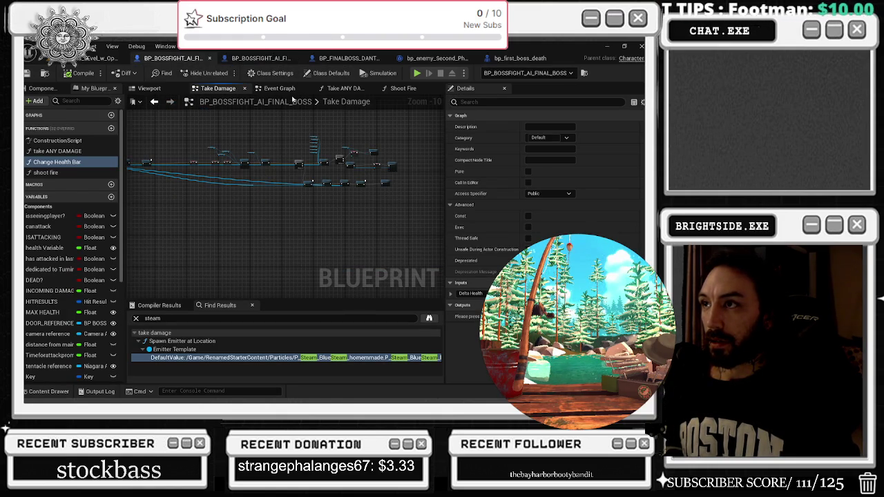
{"action": "scroll", "coordinate": [317, 177], "scroll_direction": "up", "scroll_amount": 4}
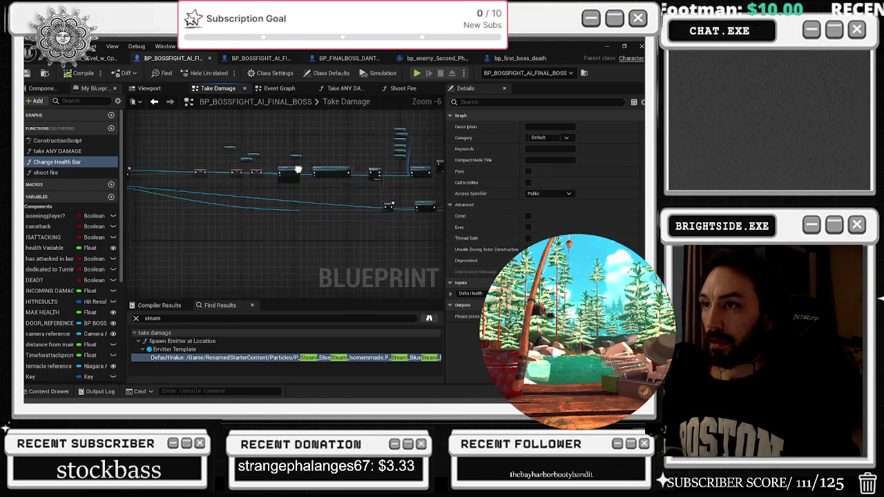
{"action": "left_click", "coordinate": [206, 343]}
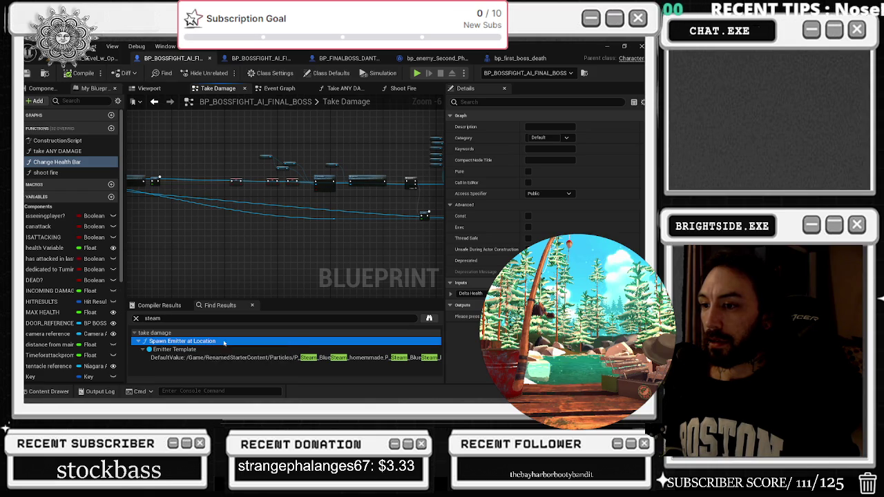
{"action": "left_click", "coordinate": [198, 358]}
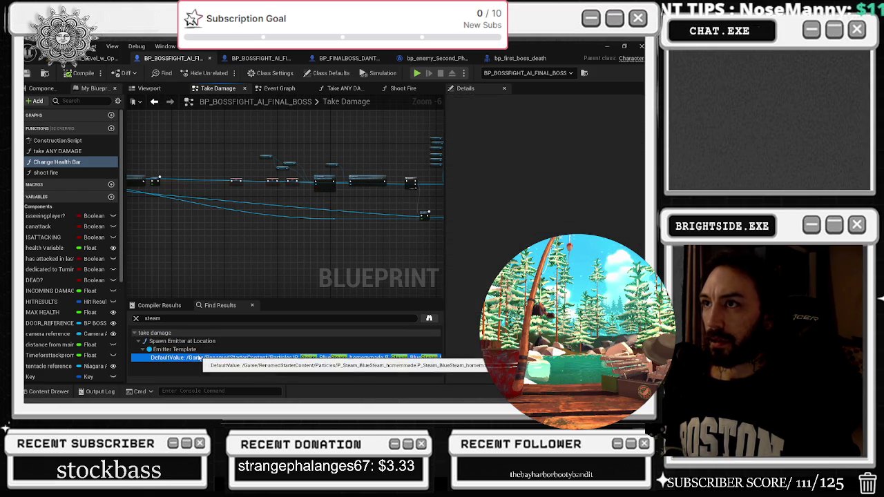
- Search the boss blueprint graphs for 'system' and look through the results
{"action": "scroll", "coordinate": [243, 182], "scroll_direction": "up", "scroll_amount": 4}
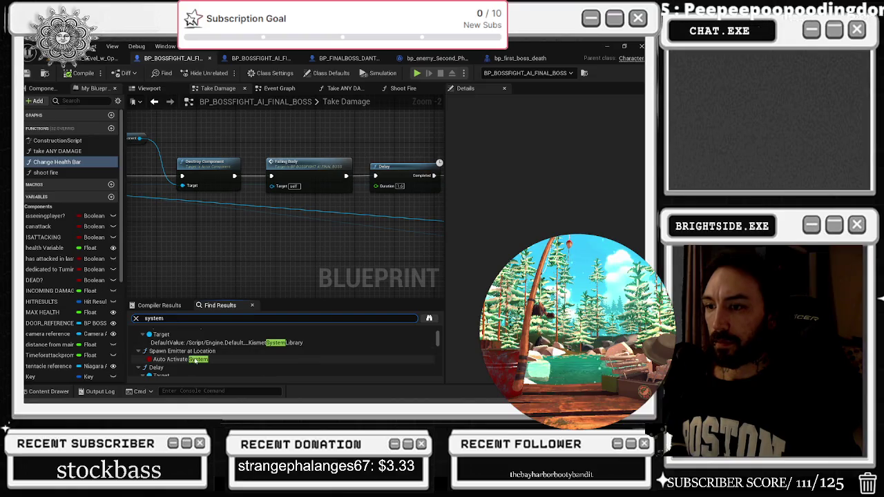
{"action": "type", "text": "system"}
{"action": "left_click", "coordinate": [196, 351]}
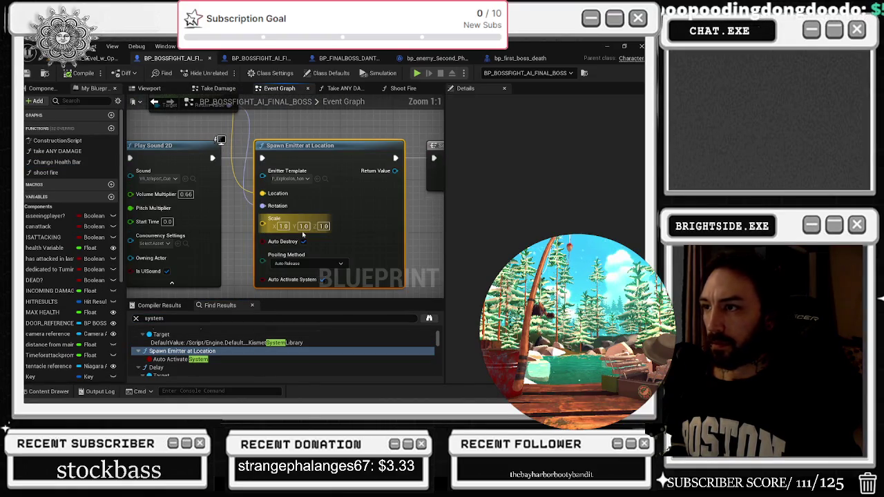
{"action": "scroll", "coordinate": [316, 197], "scroll_direction": "down", "scroll_amount": 2}
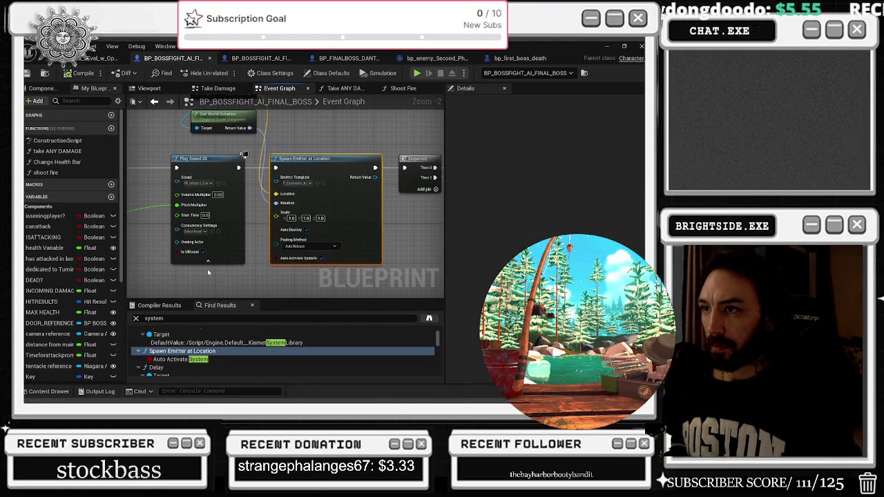
{"action": "scroll", "coordinate": [213, 359], "scroll_direction": "down", "scroll_amount": 5}
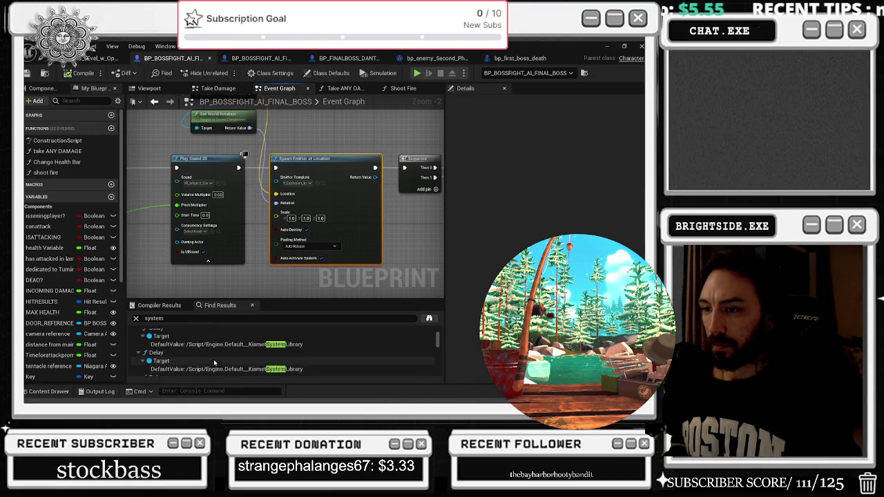
{"action": "scroll", "coordinate": [213, 359], "scroll_direction": "down", "scroll_amount": 5}
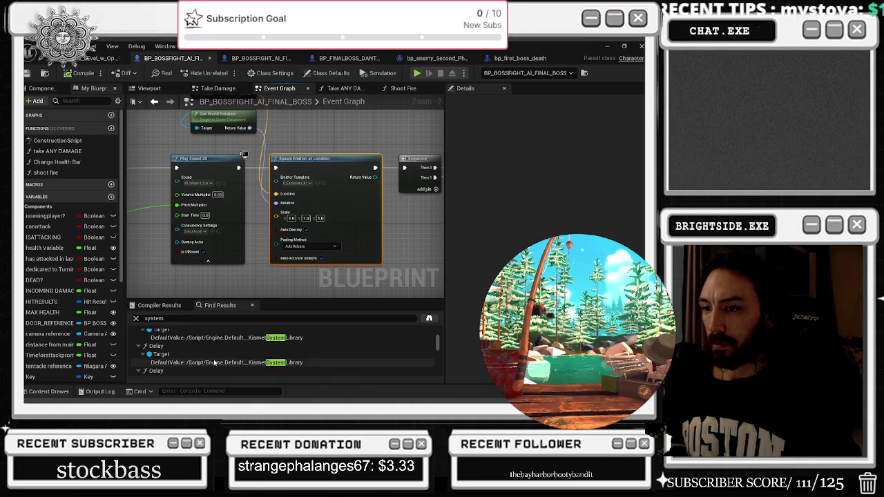
{"action": "scroll", "coordinate": [216, 362], "scroll_direction": "down", "scroll_amount": 4}
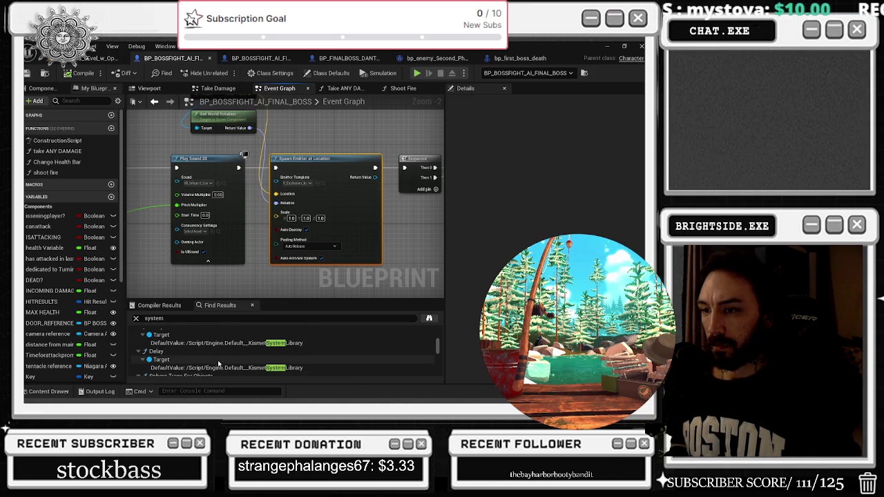
{"action": "scroll", "coordinate": [217, 359], "scroll_direction": "down", "scroll_amount": 5}
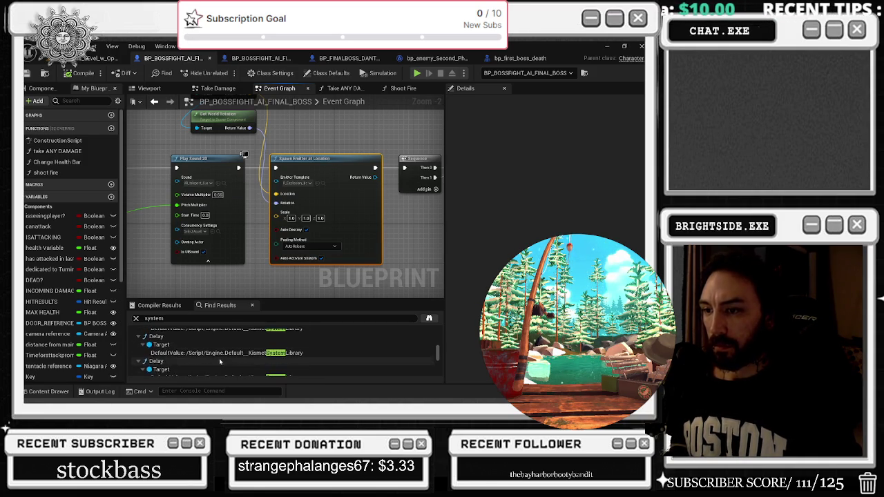
{"action": "scroll", "coordinate": [219, 363], "scroll_direction": "down", "scroll_amount": 5}
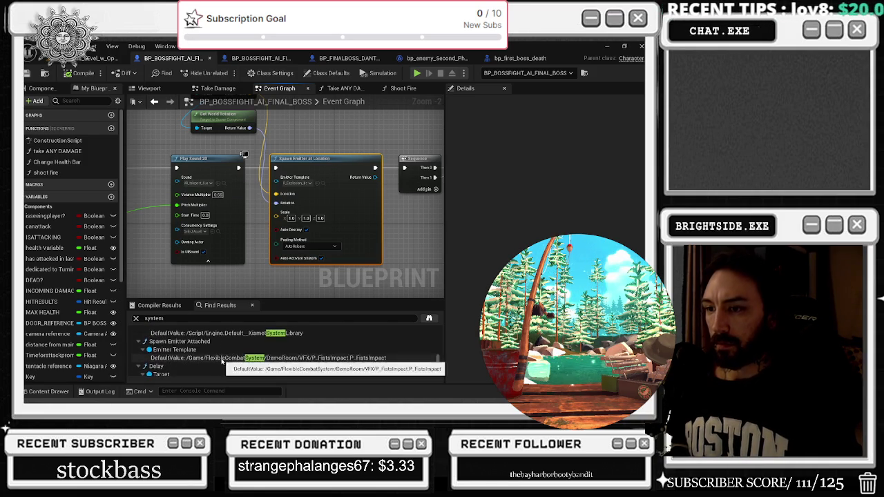
{"action": "scroll", "coordinate": [222, 361], "scroll_direction": "up", "scroll_amount": 1}
- Jump to the Spawn Emitter Attached node and check its P_FistsImpact template
{"action": "double_click", "coordinate": [207, 341]}
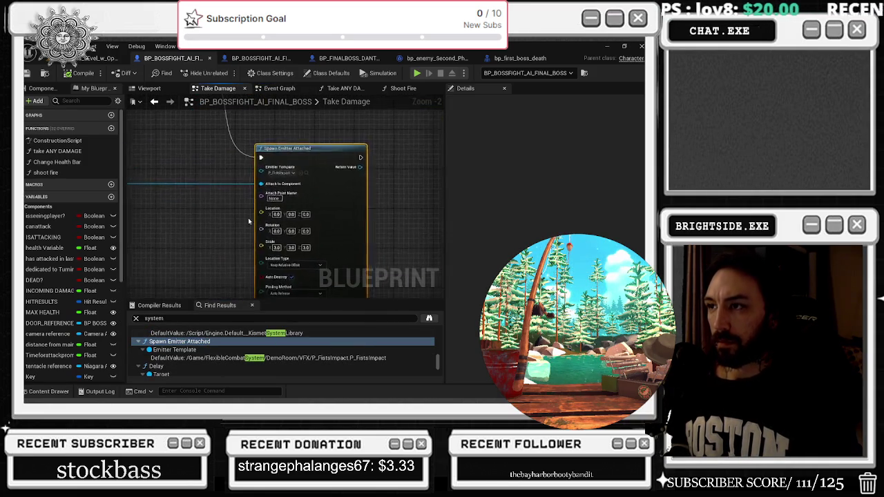
{"action": "left_click", "coordinate": [310, 167]}
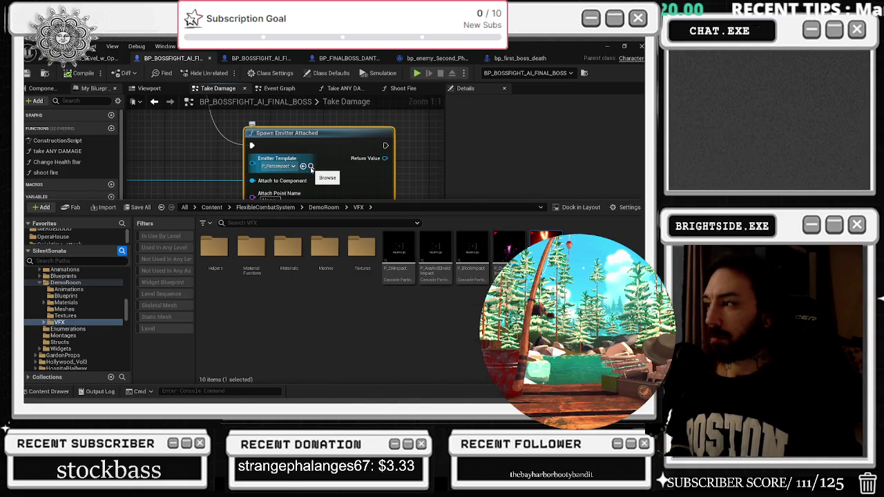
{"action": "scroll", "coordinate": [304, 172], "scroll_direction": "down", "scroll_amount": 12}
{"action": "left_click", "coordinate": [329, 202]}
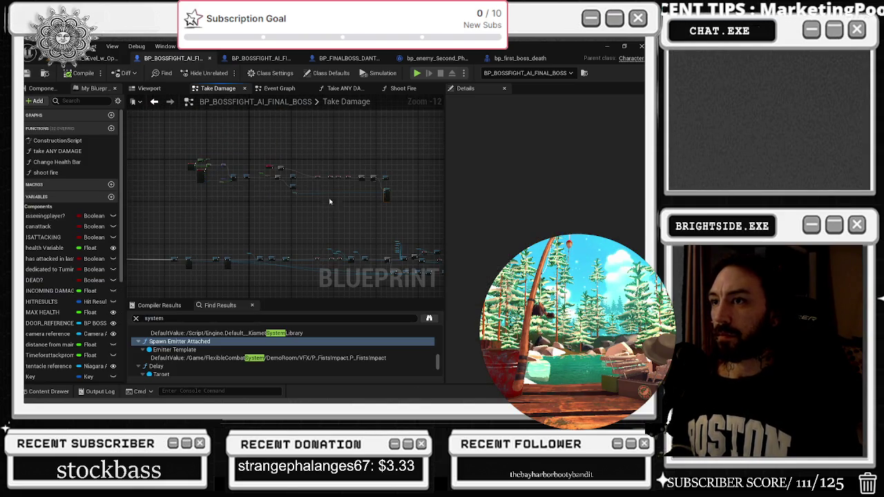
- Pan to the node group and drag the comment box's right edge across those nodes
{"action": "left_click_drag", "start_coordinate": [231, 222], "coordinate": [309, 173]}
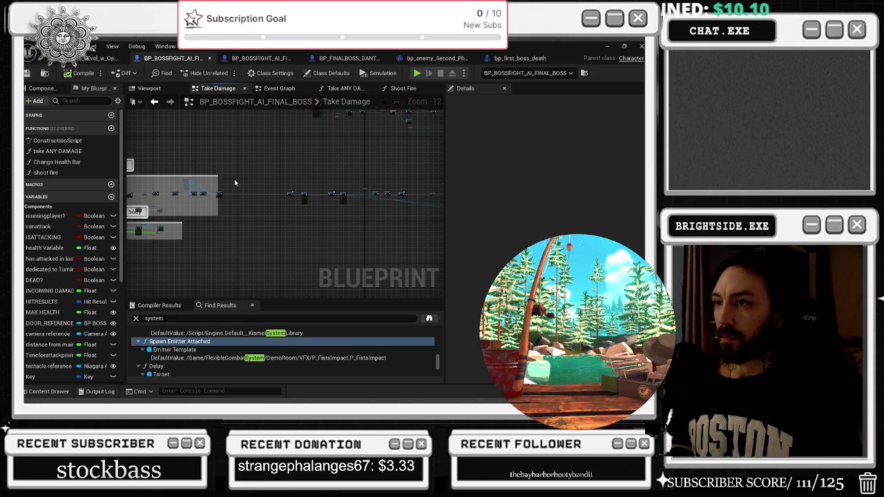
{"action": "left_click_drag", "start_coordinate": [218, 178], "coordinate": [423, 179]}
{"action": "left_click_drag", "start_coordinate": [473, 167], "coordinate": [233, 166]}
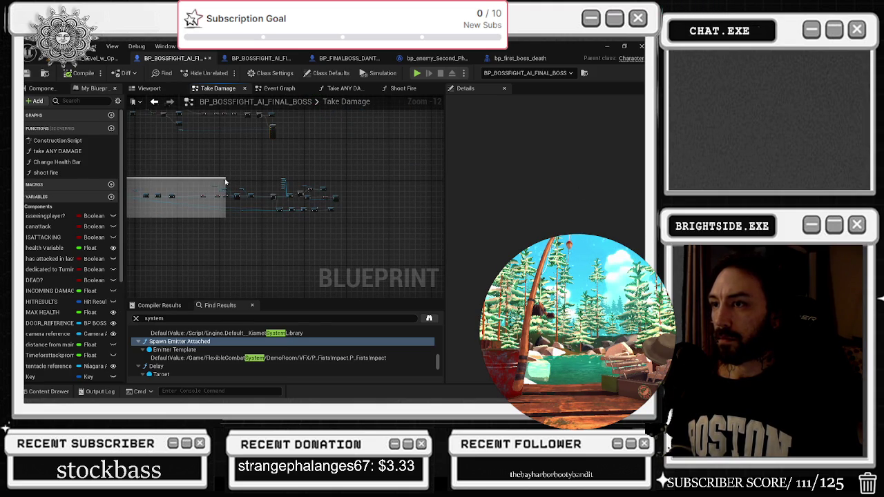
{"action": "mouse_move", "coordinate": [230, 179]}
{"action": "left_mouse_down"}
{"action": "mouse_move", "coordinate": [418, 183]}
{"action": "mouse_move", "coordinate": [352, 180]}
{"action": "left_mouse_up"}
{"action": "scroll", "coordinate": [237, 163], "scroll_direction": "up", "scroll_amount": 2}
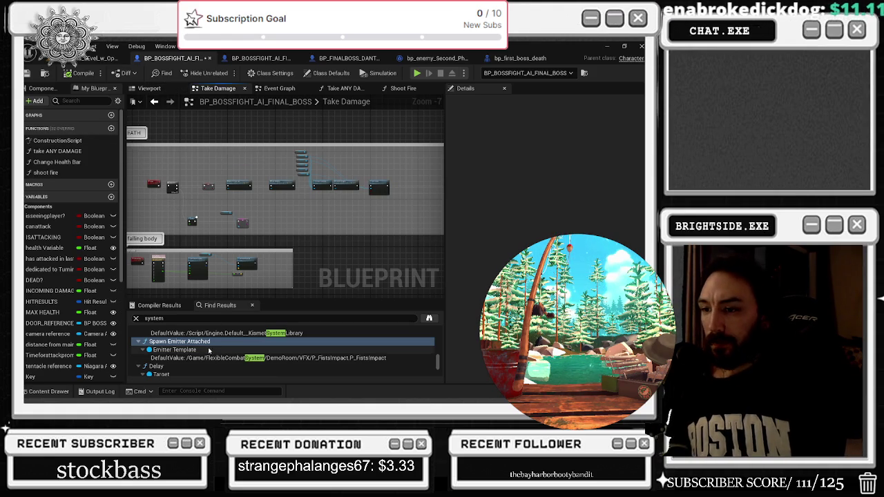
- Go to the Take ANY DAMAGE Spawn Emitter at Location node using P_DualWieldImpact
{"action": "scroll", "coordinate": [186, 349], "scroll_direction": "down", "scroll_amount": 5}
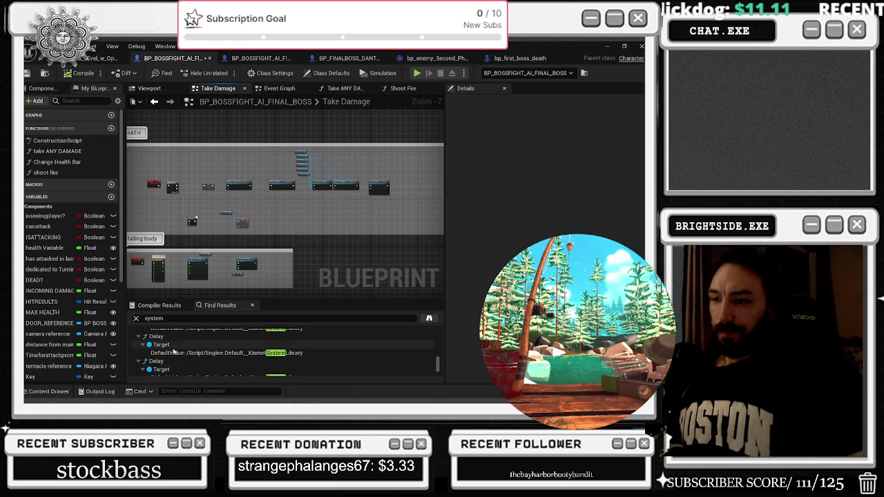
{"action": "scroll", "coordinate": [180, 351], "scroll_direction": "down", "scroll_amount": 5}
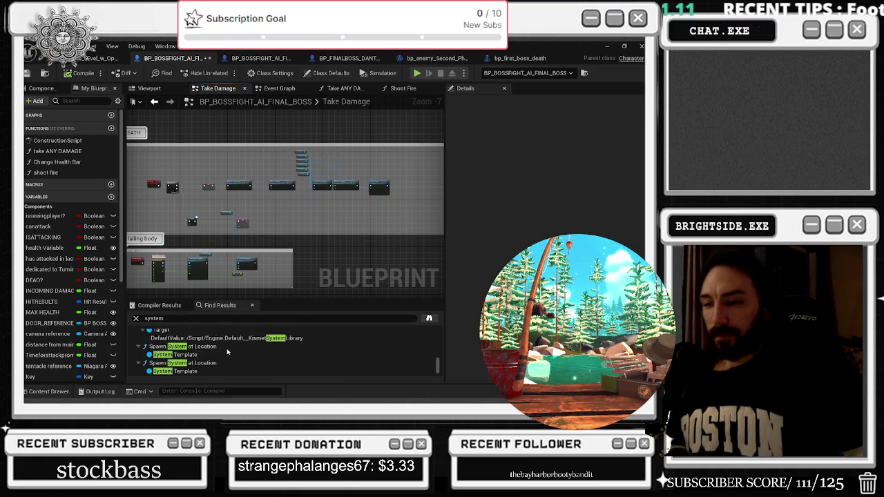
{"action": "scroll", "coordinate": [227, 349], "scroll_direction": "down", "scroll_amount": 3}
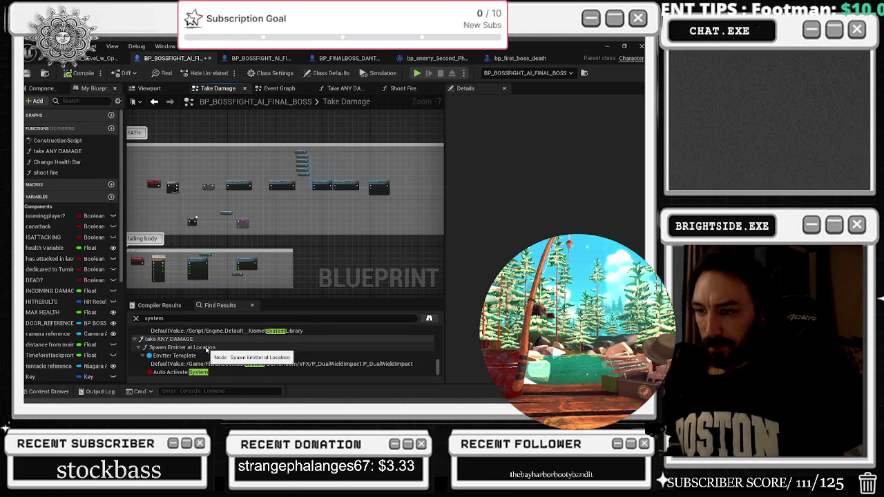
{"action": "left_click", "coordinate": [206, 347]}
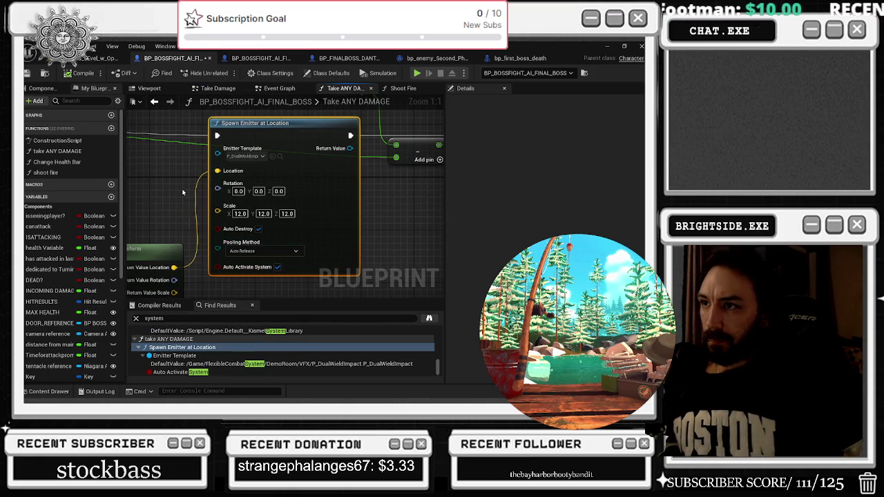
{"action": "scroll", "coordinate": [182, 192], "scroll_direction": "down", "scroll_amount": 2}
{"action": "mouse_move", "coordinate": [234, 215]}
{"action": "left_mouse_down"}
{"action": "mouse_move", "coordinate": [295, 211]}
{"action": "mouse_move", "coordinate": [142, 222]}
{"action": "left_mouse_up"}
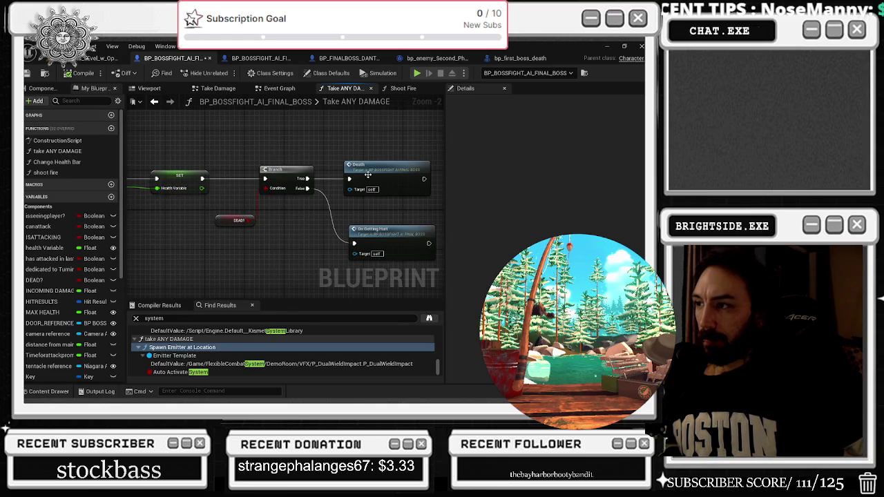
- Open the Death graph and go to the Spawn System at Location node
{"action": "double_click", "coordinate": [368, 175]}
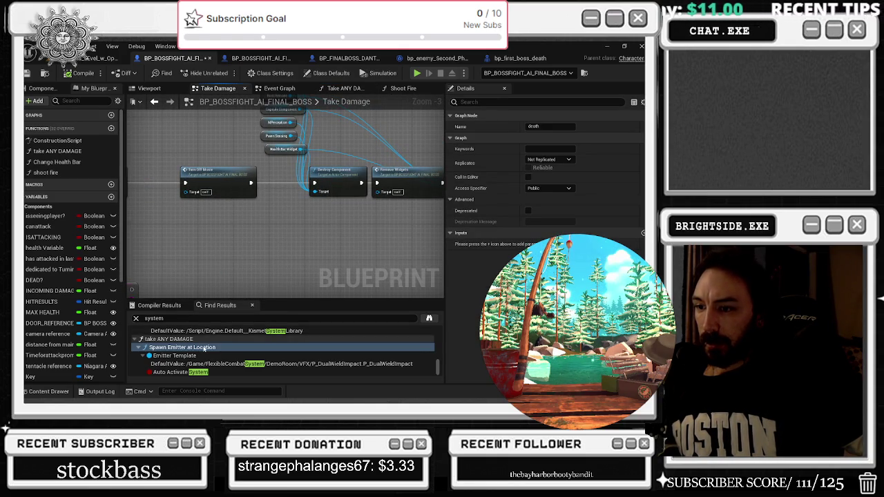
{"action": "scroll", "coordinate": [204, 348], "scroll_direction": "down", "scroll_amount": 3}
{"action": "left_click", "coordinate": [197, 337]}
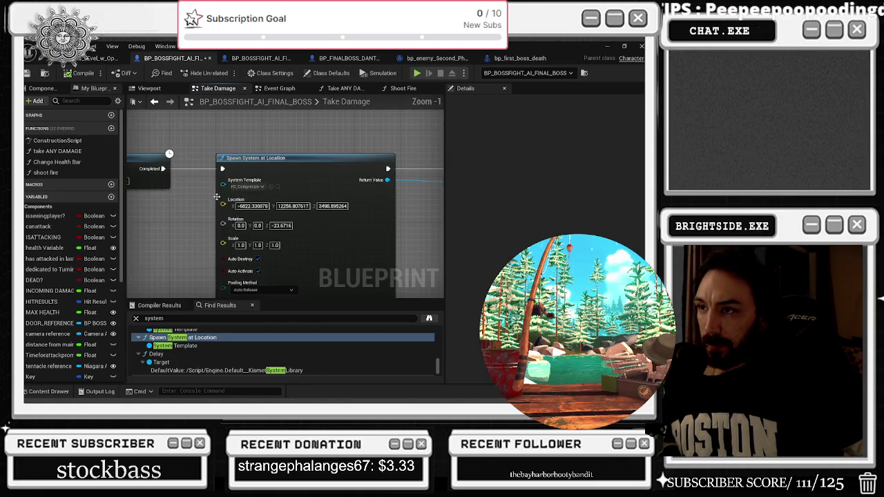
- Check the system template, then move the Delay node ahead of Spawn System at Location
{"action": "left_click", "coordinate": [277, 187]}
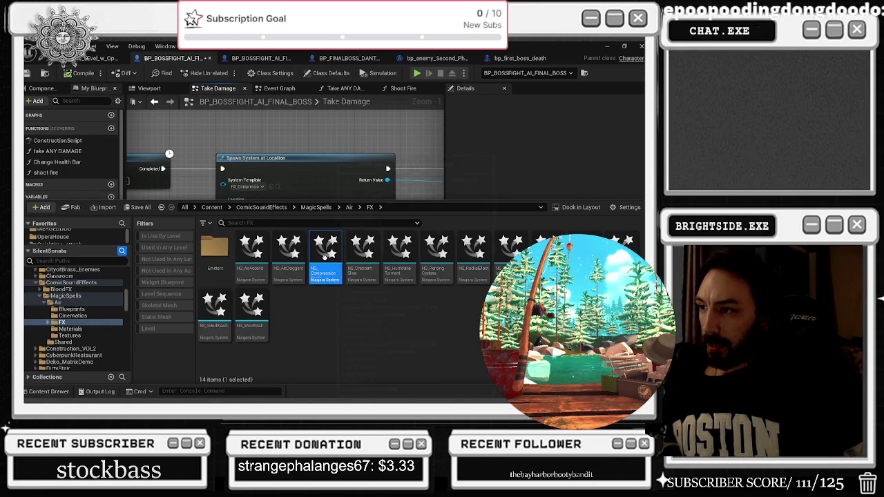
{"action": "left_click", "coordinate": [201, 119]}
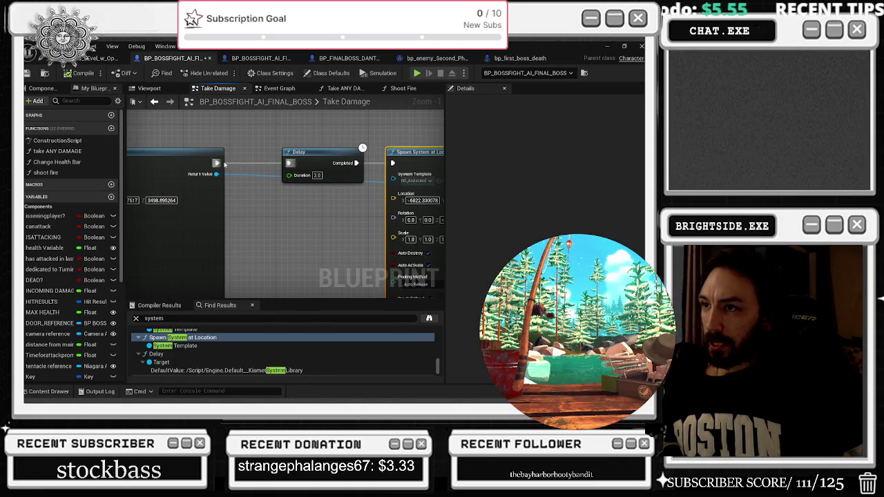
{"action": "mouse_move", "coordinate": [312, 163]}
{"action": "left_mouse_down"}
{"action": "mouse_move", "coordinate": [300, 163]}
{"action": "mouse_move", "coordinate": [305, 121]}
{"action": "left_mouse_up"}
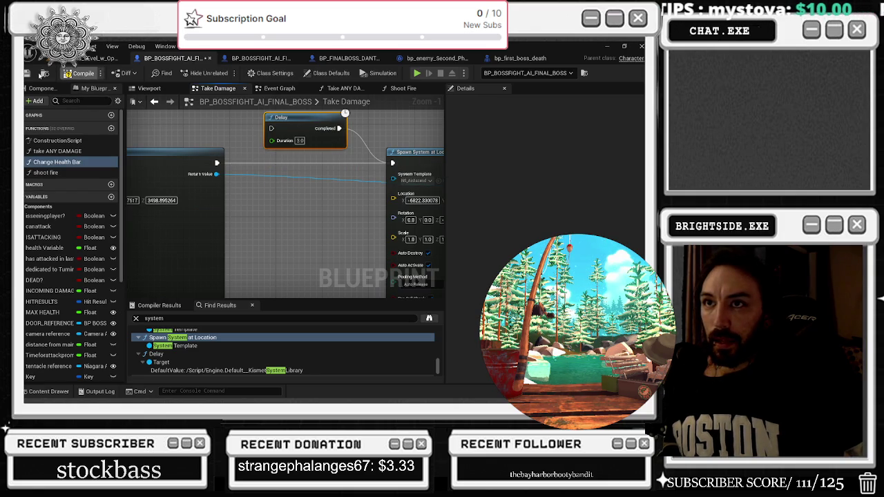
{"action": "left_click", "coordinate": [319, 176]}
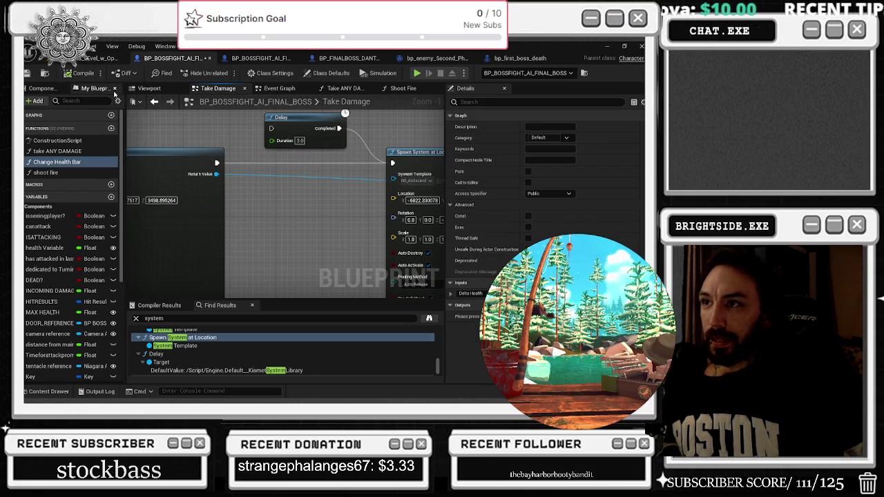
{"action": "left_click_drag", "start_coordinate": [305, 115], "coordinate": [292, 149]}
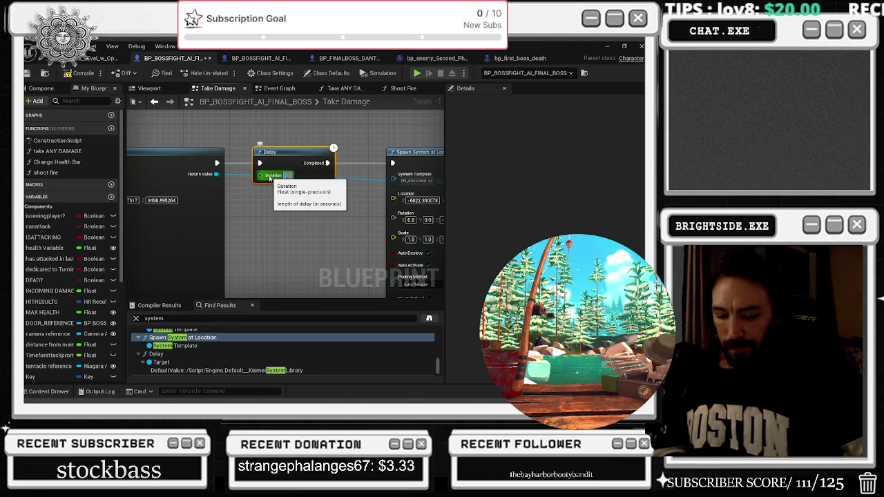
- Save the boss blueprint and go back to the level editor
{"action": "left_click", "coordinate": [56, 162]}
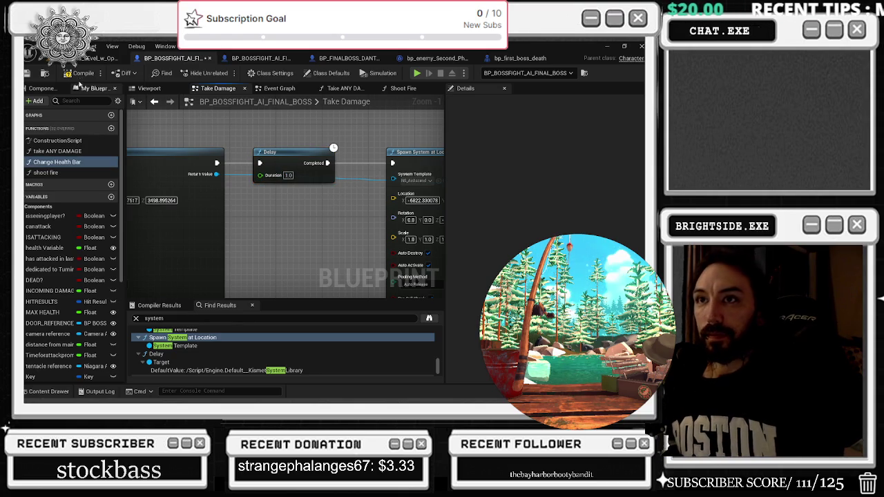
{"action": "left_click", "coordinate": [29, 74]}
{"action": "left_click", "coordinate": [80, 58]}
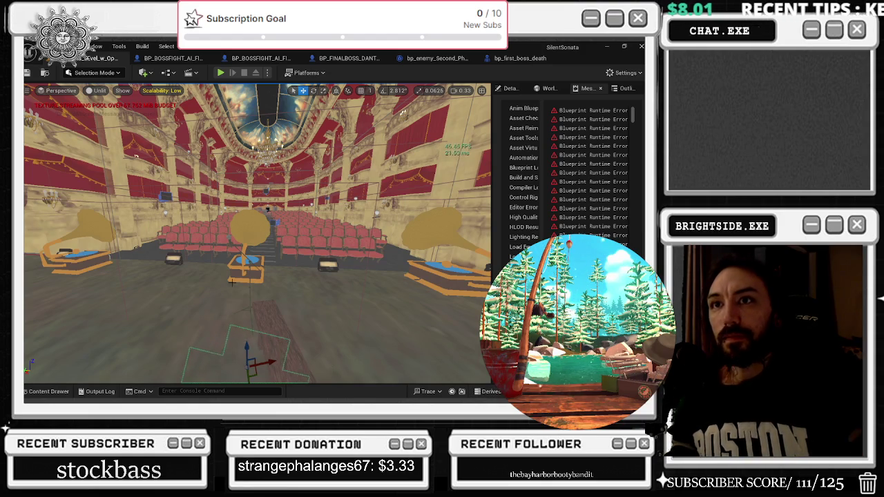
- Save the opera level and start a play test, walking through the door into the theatre
{"action": "left_click", "coordinate": [27, 73]}
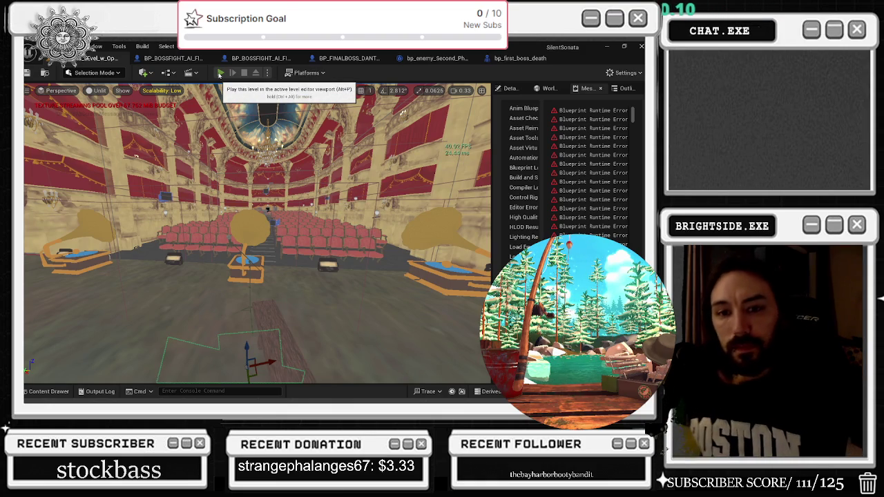
{"action": "left_click", "coordinate": [220, 73]}
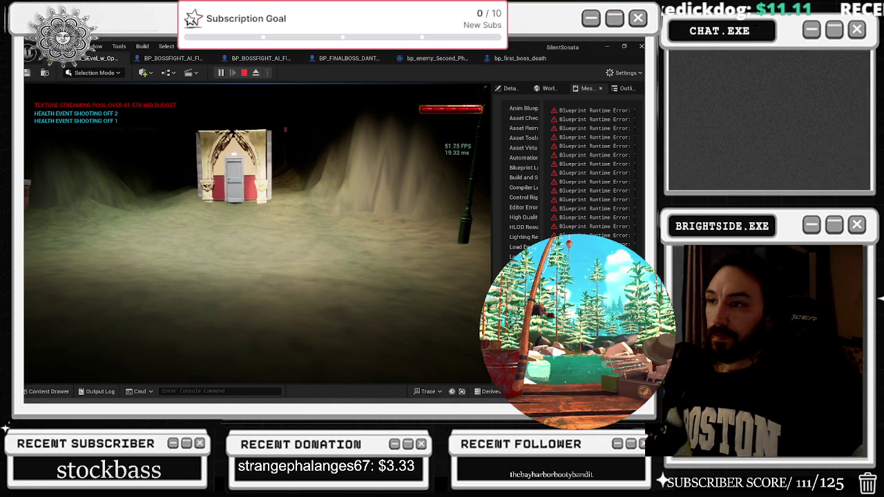
{"action": "key", "text": "w"}
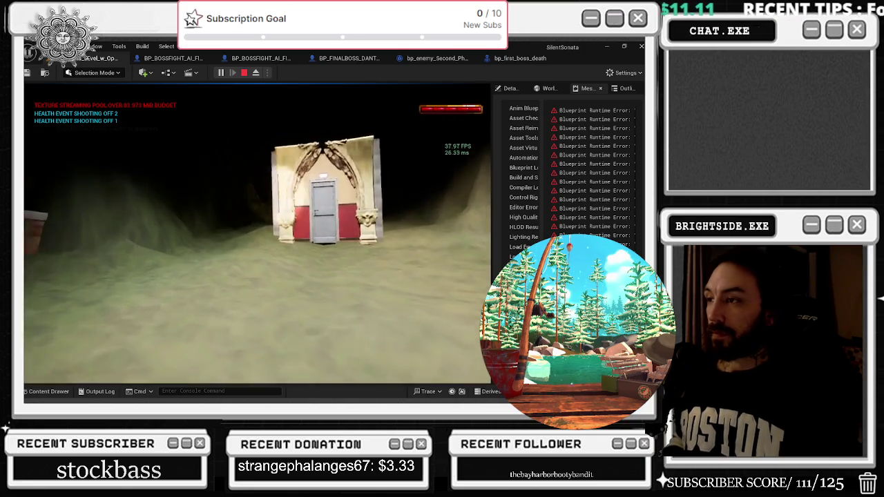
{"action": "key", "text": "w"}
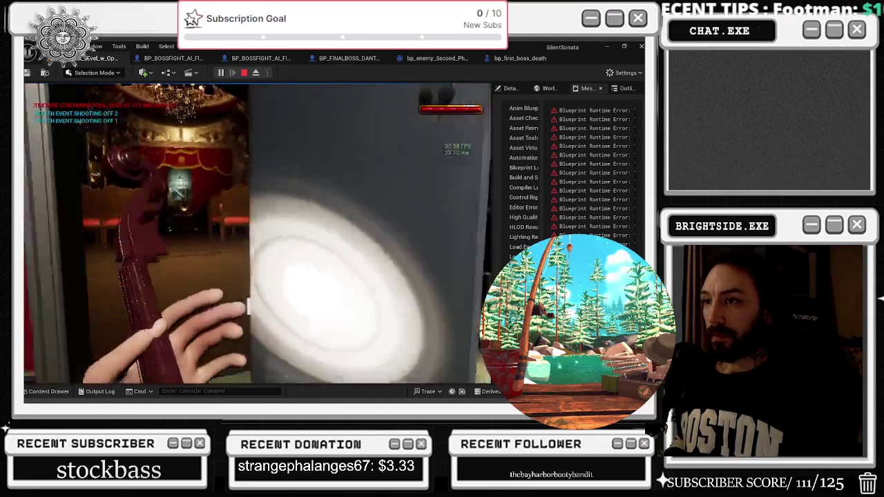
- Walk past the seats and gramophones onto the stage, then end the play session
{"action": "key", "text": "w"}
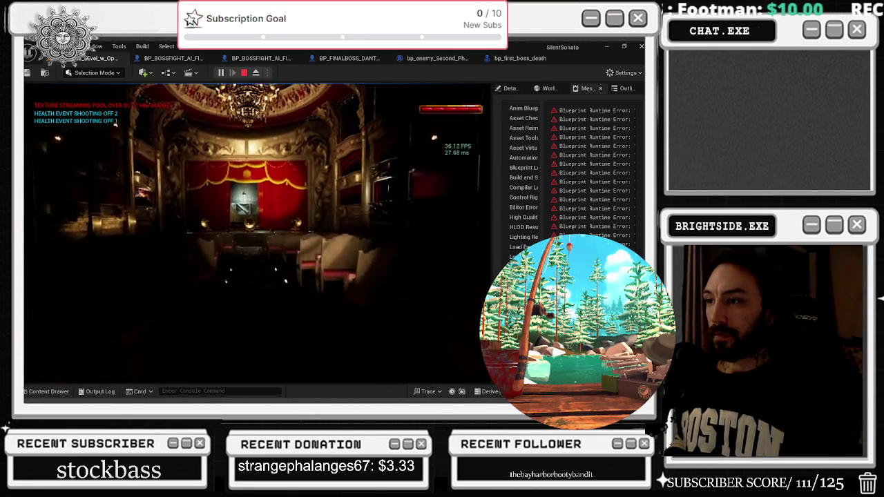
{"action": "key", "text": "w"}
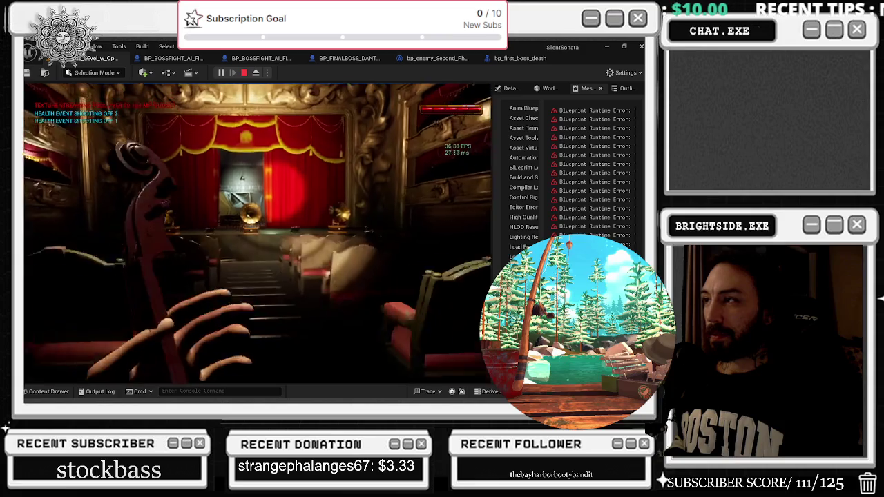
{"action": "key", "text": "w"}
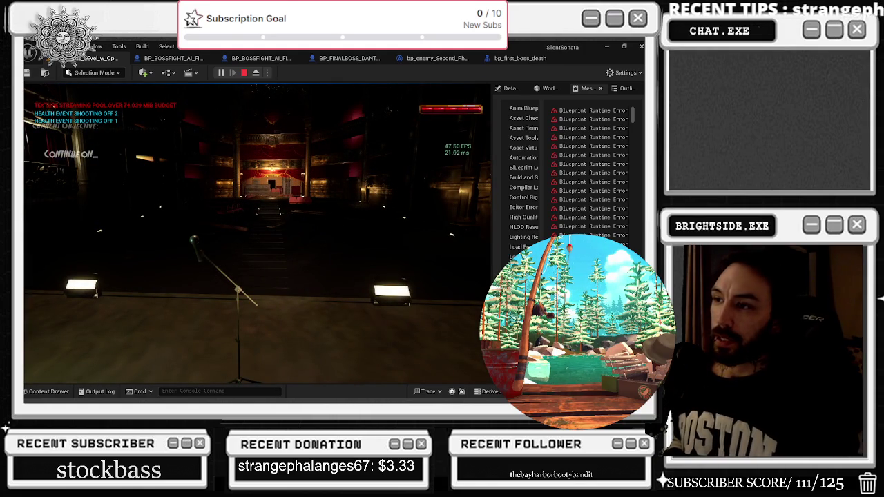
{"action": "key", "text": "Escape"}
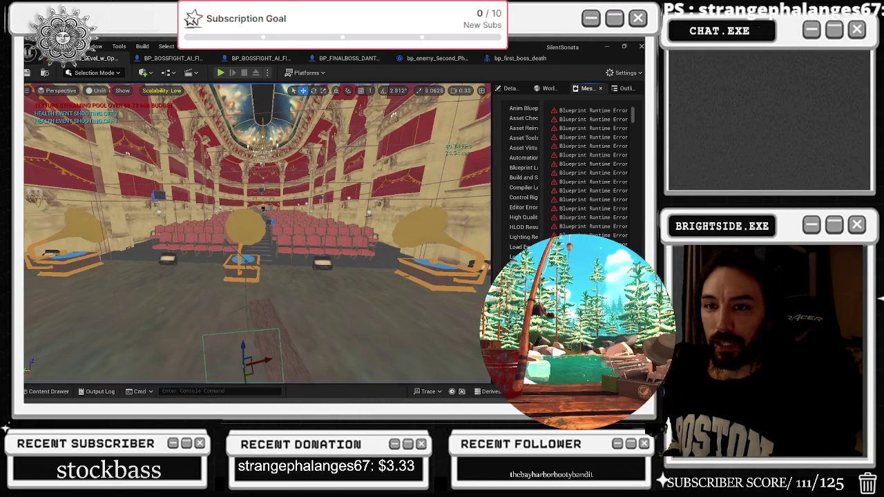
{"action": "left_click", "coordinate": [196, 58]}
{"action": "scroll", "coordinate": [262, 181], "scroll_direction": "down", "scroll_amount": 3}
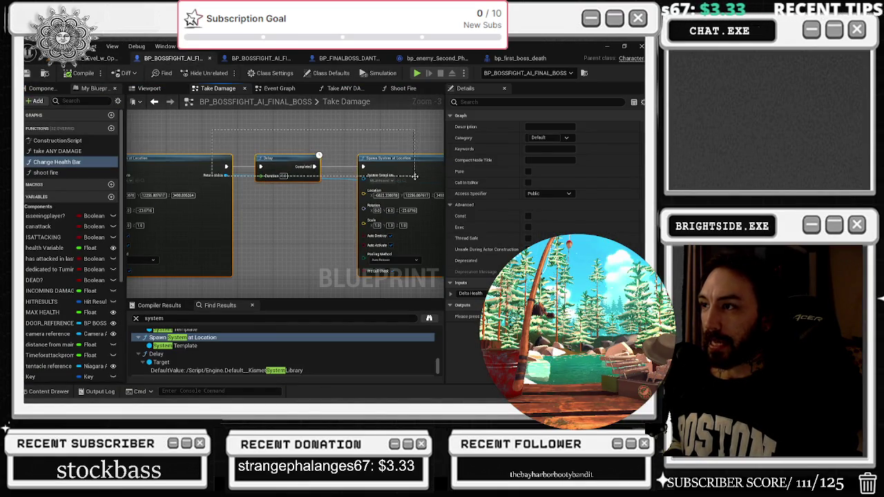
{"action": "left_click_drag", "start_coordinate": [324, 192], "coordinate": [442, 197]}
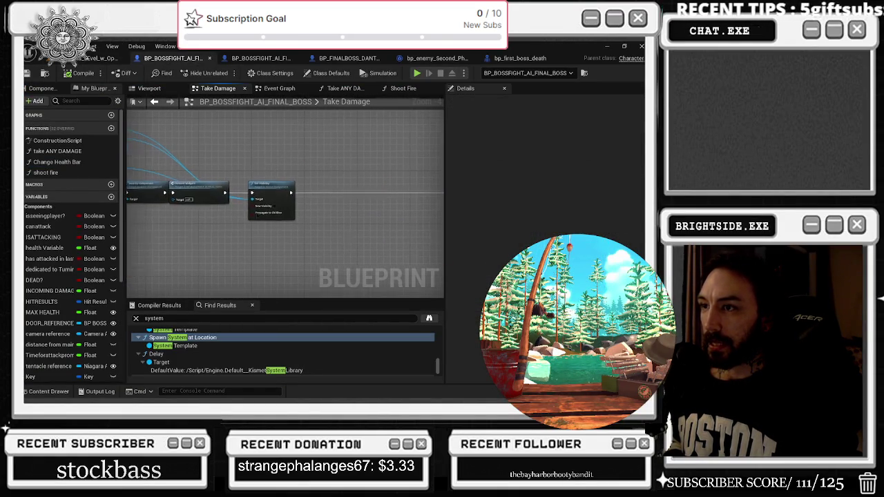
{"action": "mouse_move", "coordinate": [207, 193]}
{"action": "left_mouse_down"}
{"action": "mouse_move", "coordinate": [366, 173]}
{"action": "mouse_move", "coordinate": [351, 219]}
{"action": "left_mouse_up"}
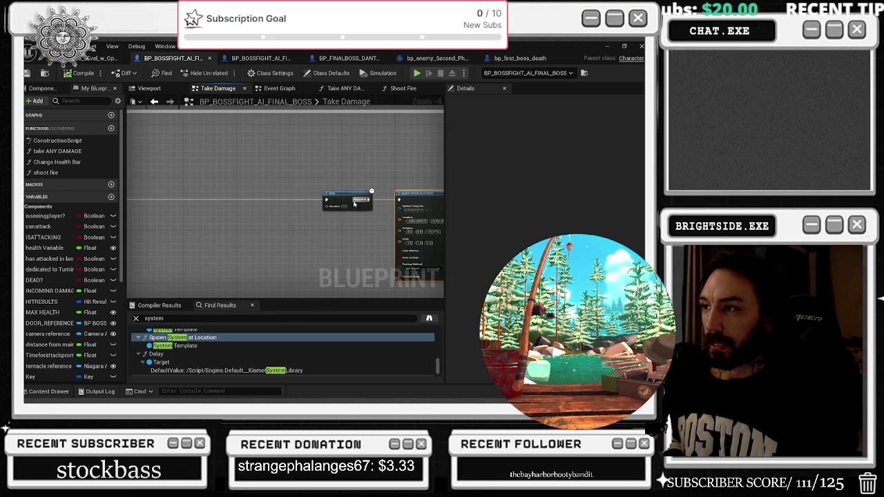
{"action": "left_click", "coordinate": [56, 162]}
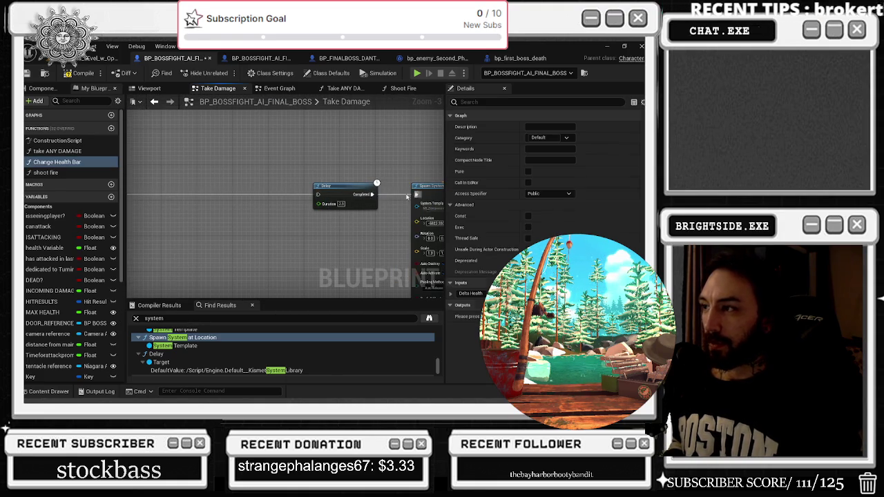
{"action": "scroll", "coordinate": [290, 207], "scroll_direction": "up", "scroll_amount": 1}
{"action": "scroll", "coordinate": [207, 172], "scroll_direction": "down", "scroll_amount": 1}
{"action": "mouse_move", "coordinate": [207, 172]}
{"action": "left_mouse_down"}
{"action": "mouse_move", "coordinate": [155, 161]}
{"action": "mouse_move", "coordinate": [247, 168]}
{"action": "left_mouse_up"}
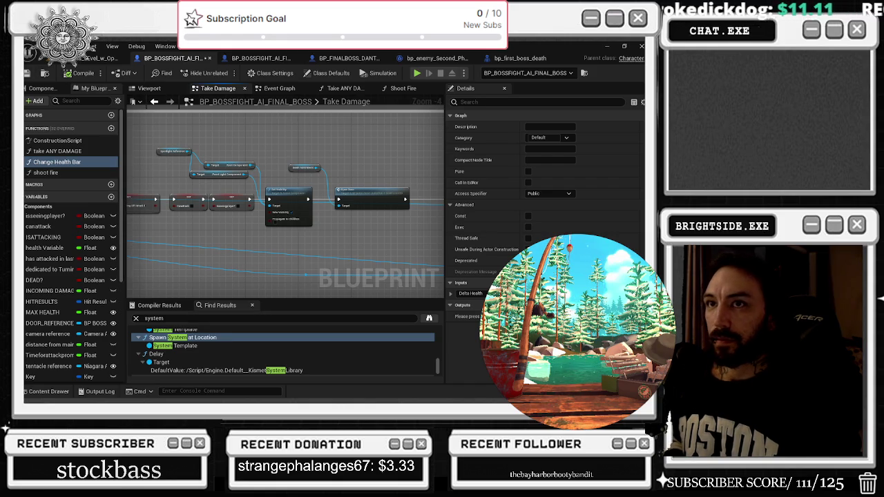
{"action": "left_click", "coordinate": [92, 62]}
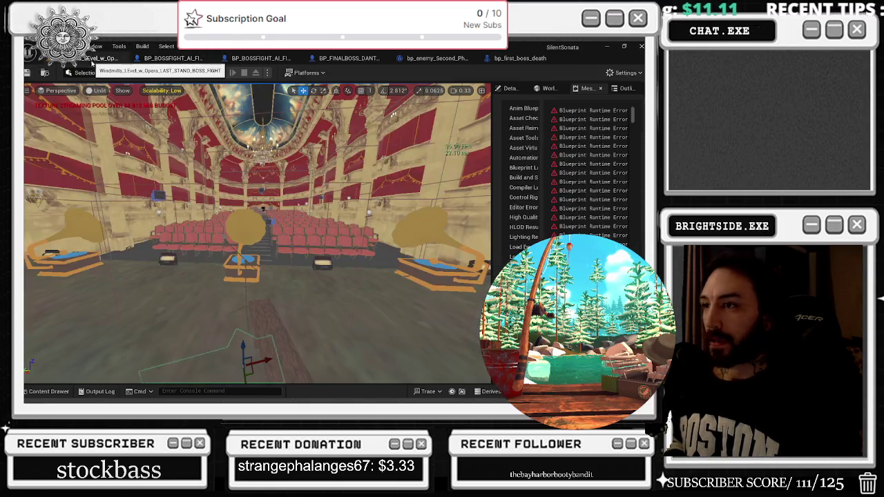
- Focus on the gramophone near the stage and open its summoning blueprint
{"action": "scroll", "coordinate": [258, 233], "scroll_direction": "down", "scroll_amount": 5}
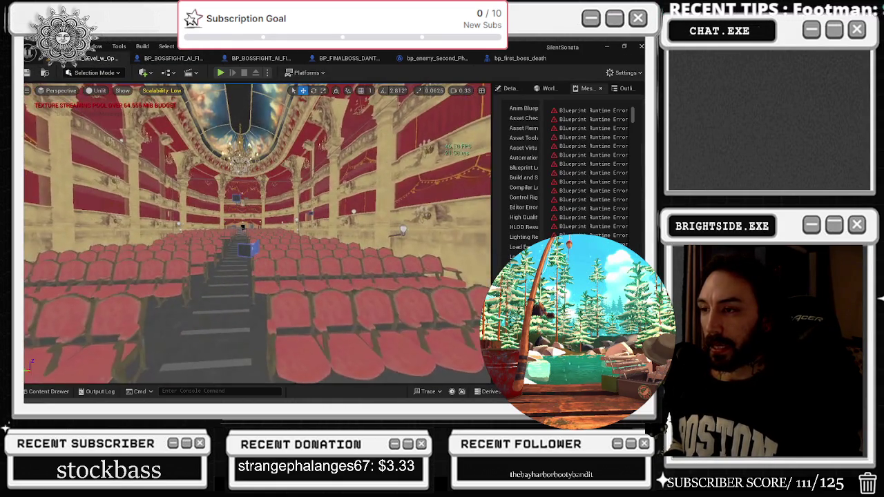
{"action": "key", "text": "f"}
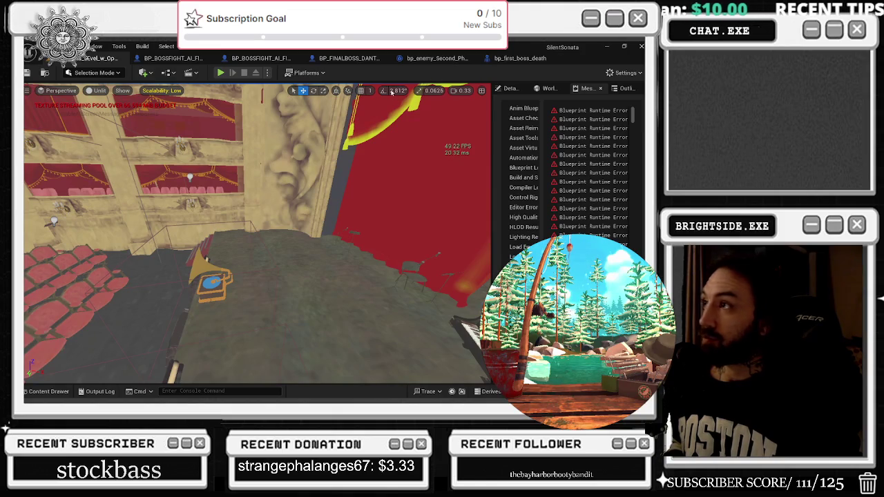
{"action": "left_click", "coordinate": [215, 283]}
{"action": "double_click", "coordinate": [250, 264]}
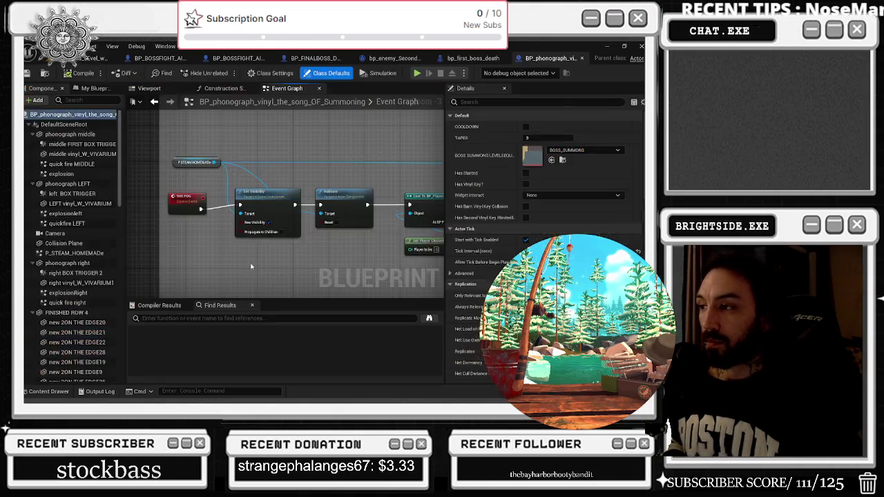
{"action": "scroll", "coordinate": [374, 193], "scroll_direction": "down", "scroll_amount": 5}
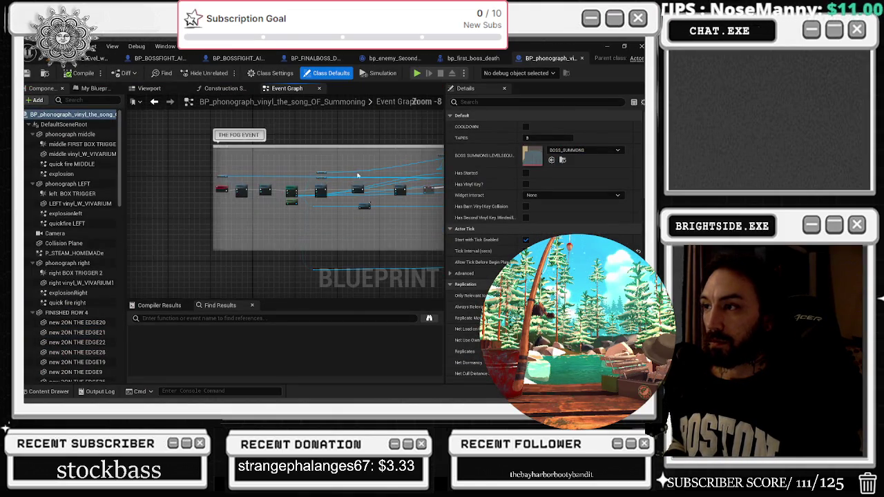
{"action": "scroll", "coordinate": [237, 190], "scroll_direction": "up", "scroll_amount": 5}
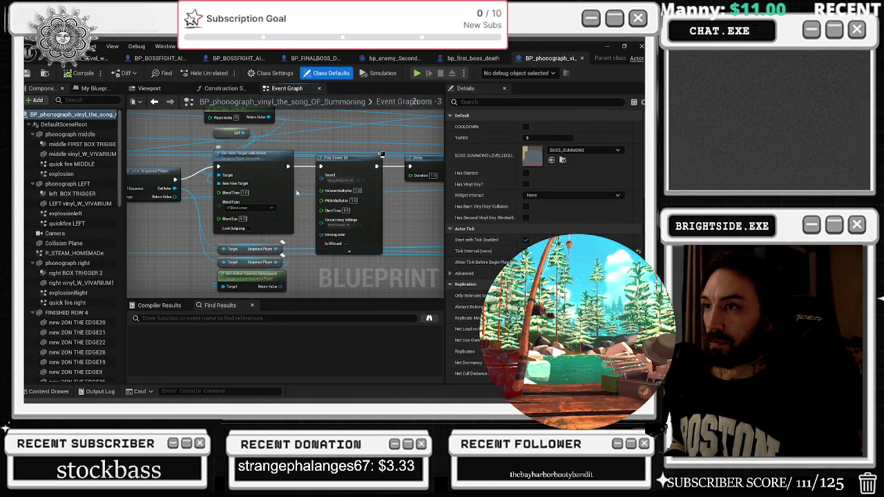
{"action": "scroll", "coordinate": [309, 191], "scroll_direction": "down", "scroll_amount": 6}
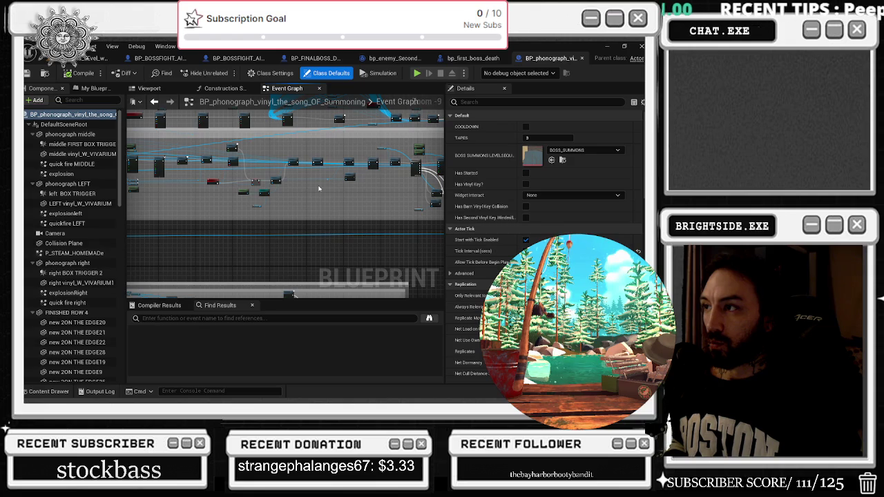
- Search the blueprint for 'level se' to find BOSS_SUMMONS, then scrub it in Sequencer
{"action": "key", "text": "ctrl+f"}
{"action": "type", "text": "level s"}
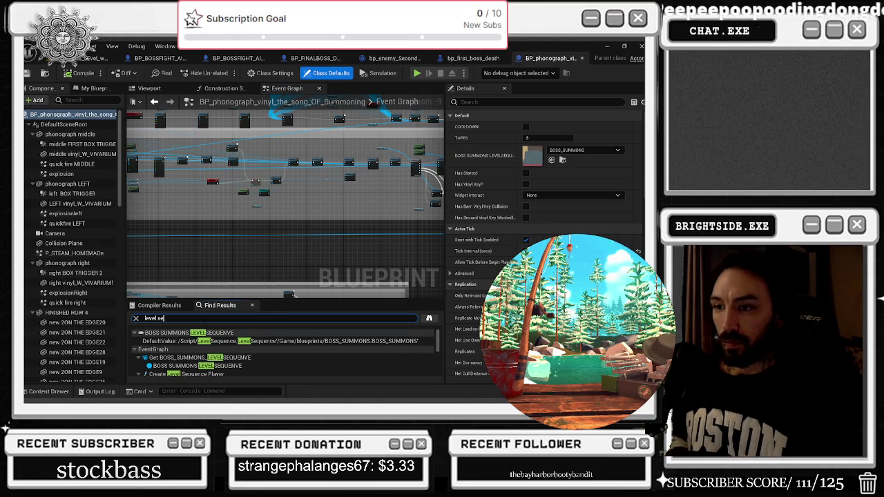
{"action": "type", "text": "ence"}
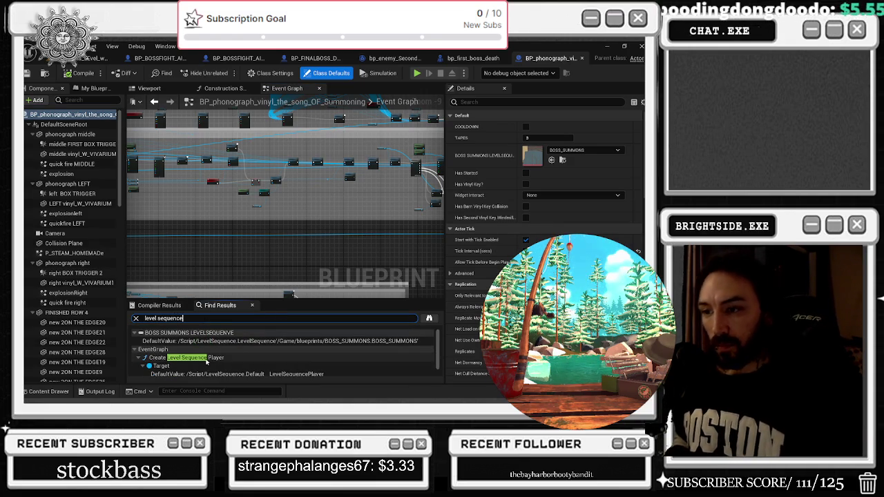
{"action": "left_click", "coordinate": [206, 359]}
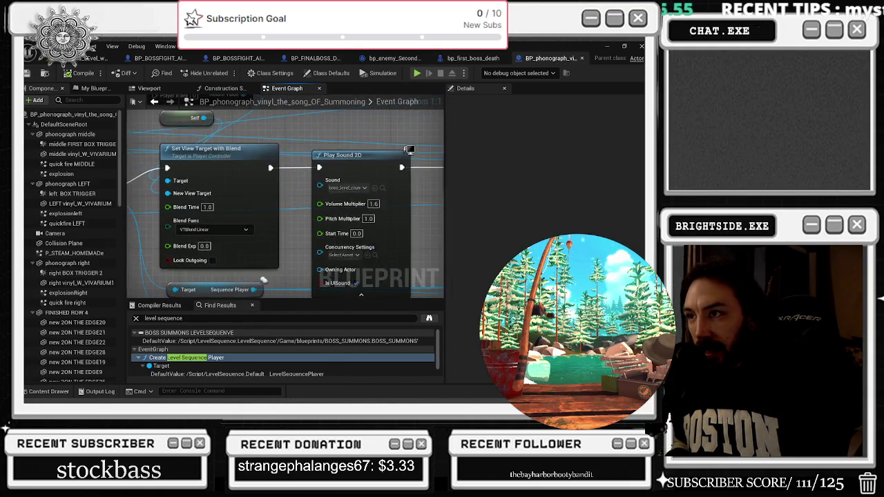
{"action": "left_click", "coordinate": [198, 243]}
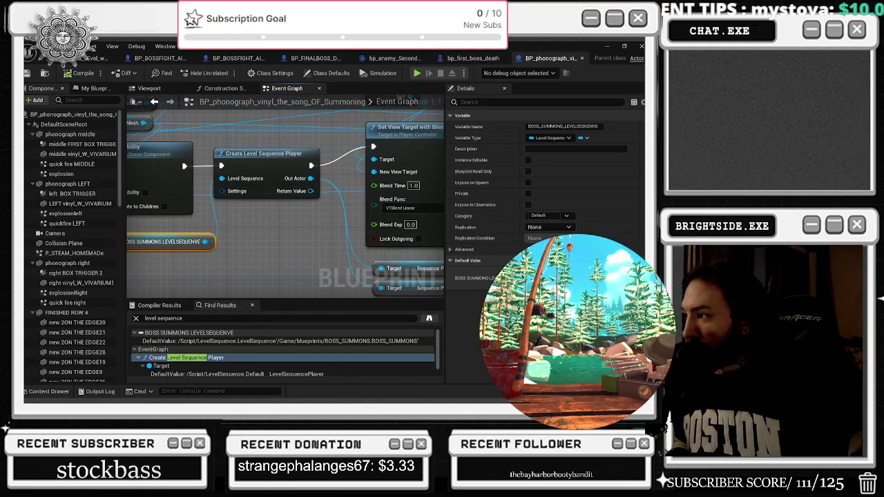
{"action": "left_click", "coordinate": [104, 58]}
{"action": "left_click_drag", "start_coordinate": [327, 308], "coordinate": [370, 308]}
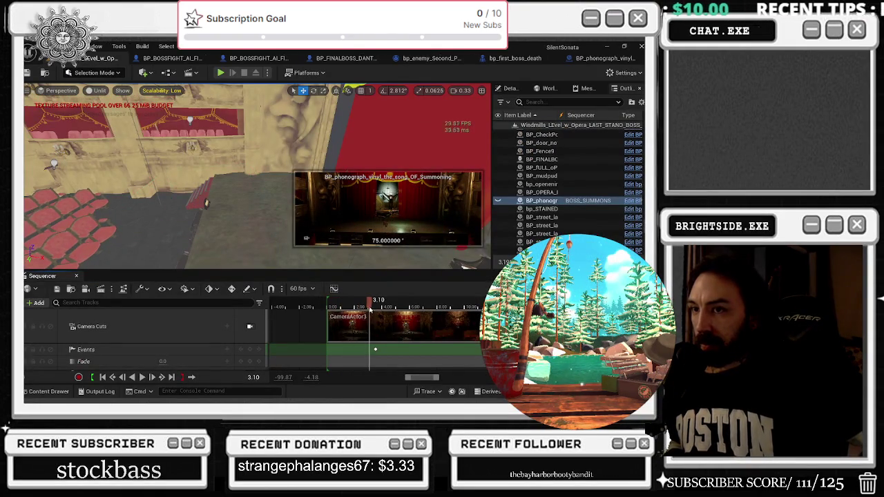
- Preview the sequence through its camera and scrub toward the Events key at 7.41
{"action": "left_click", "coordinate": [249, 326]}
{"action": "mouse_move", "coordinate": [370, 305]}
{"action": "left_mouse_down"}
{"action": "mouse_move", "coordinate": [351, 306]}
{"action": "mouse_move", "coordinate": [386, 309]}
{"action": "mouse_move", "coordinate": [329, 311]}
{"action": "left_mouse_up"}
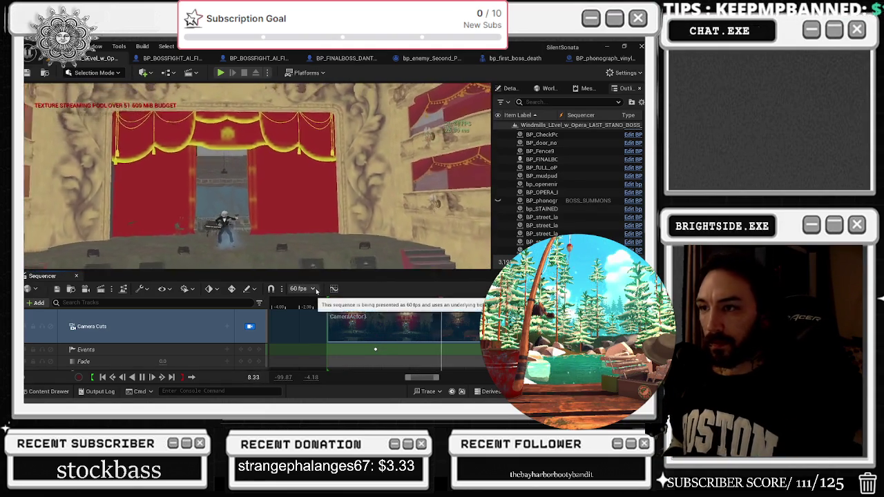
{"action": "left_click", "coordinate": [394, 316]}
{"action": "left_click_drag", "start_coordinate": [373, 308], "coordinate": [377, 309]}
{"action": "left_click", "coordinate": [375, 350]}
{"action": "key", "text": "space"}
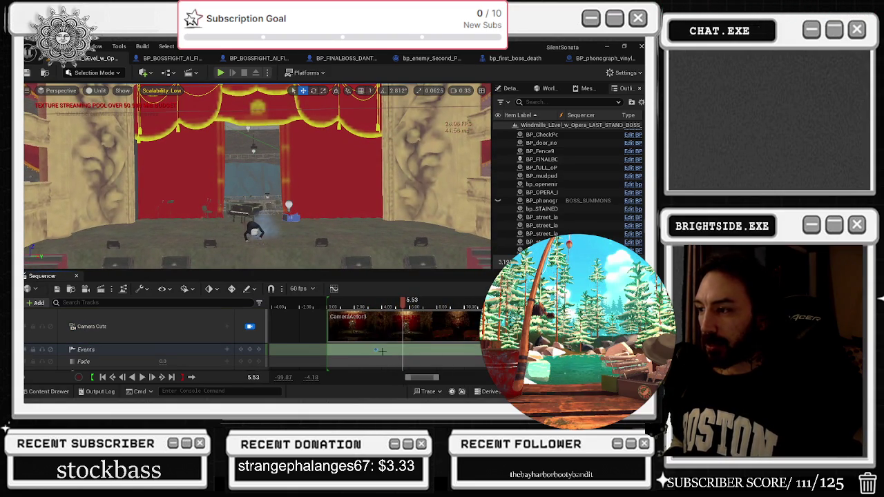
{"action": "left_click_drag", "start_coordinate": [403, 304], "coordinate": [430, 309]}
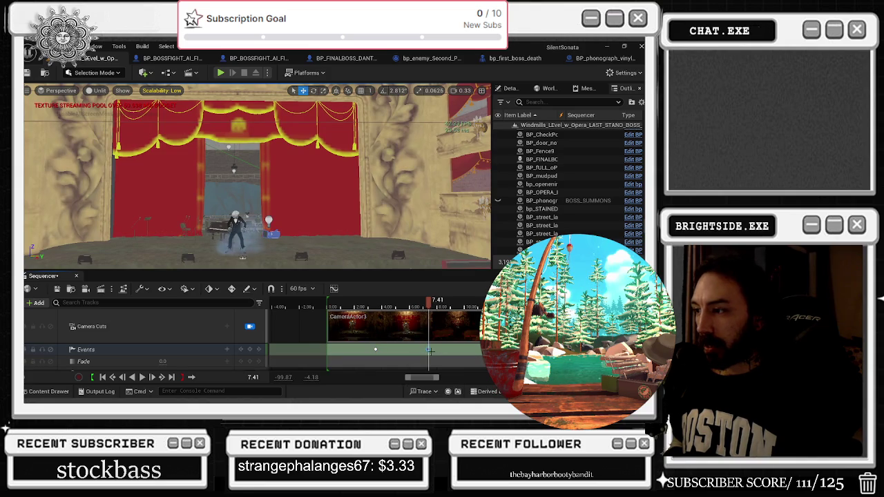
- Create a new endpoint, SequenceEvent_2, for the Events key
{"action": "right_click", "coordinate": [428, 350]}
{"action": "mouse_move", "coordinate": [467, 264]}
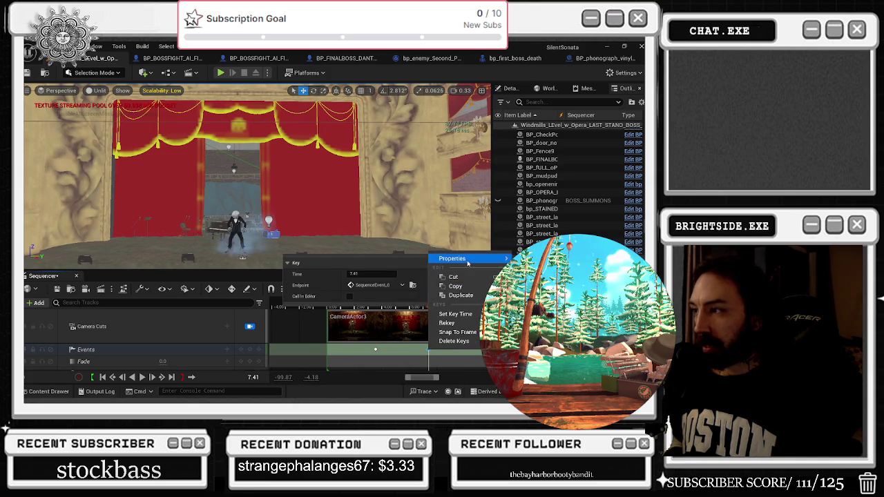
{"action": "left_click", "coordinate": [386, 289]}
{"action": "left_click", "coordinate": [393, 304]}
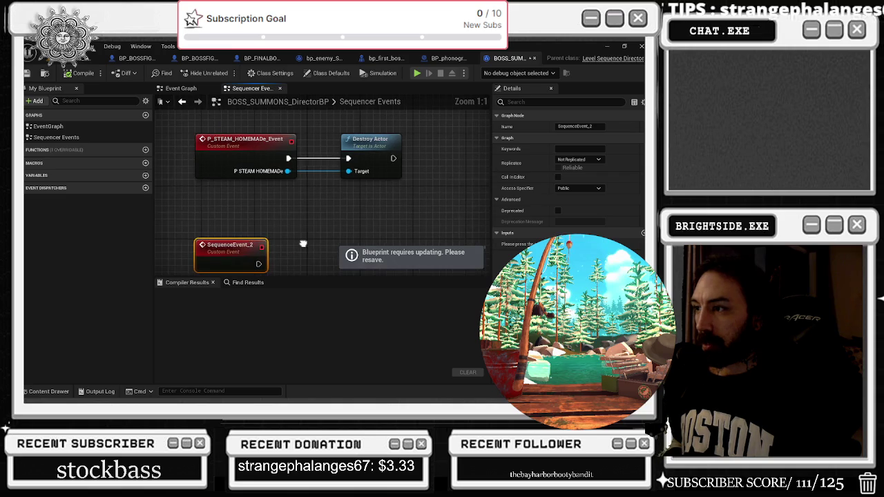
- Paste the Spawn System at Location nodes onto SequenceEvent_2 and delete the loop group
{"action": "scroll", "coordinate": [370, 209], "scroll_direction": "down", "scroll_amount": 4}
{"action": "key", "text": "ctrl+v"}
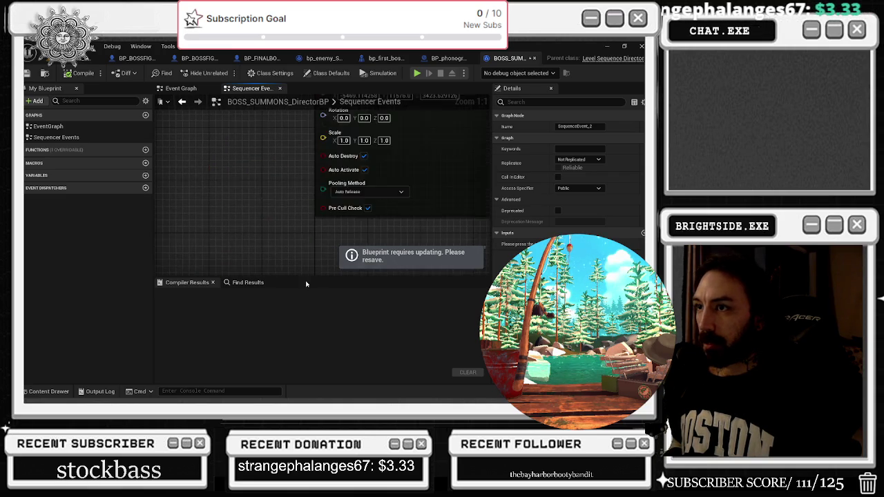
{"action": "key", "text": "Delete"}
{"action": "scroll", "coordinate": [273, 180], "scroll_direction": "up", "scroll_amount": 3}
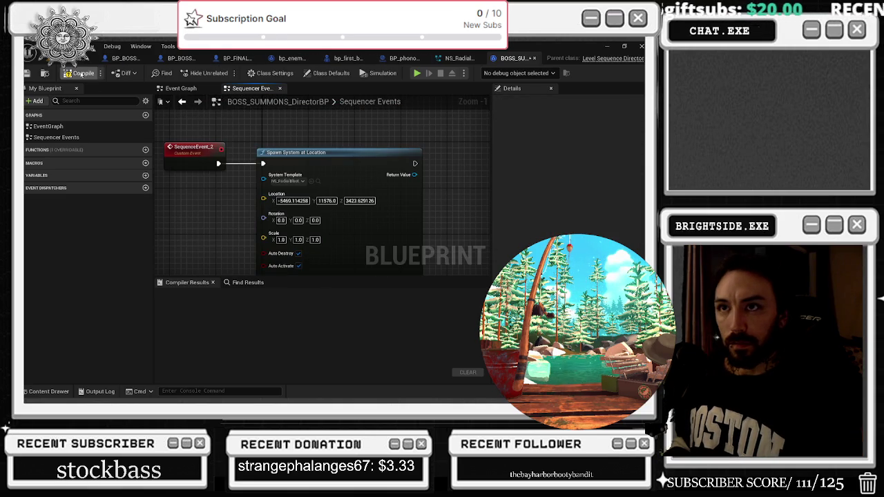
- Compile the director blueprint and open NS_RadialBlast_Bigg in the Niagara editor
{"action": "left_click", "coordinate": [82, 73]}
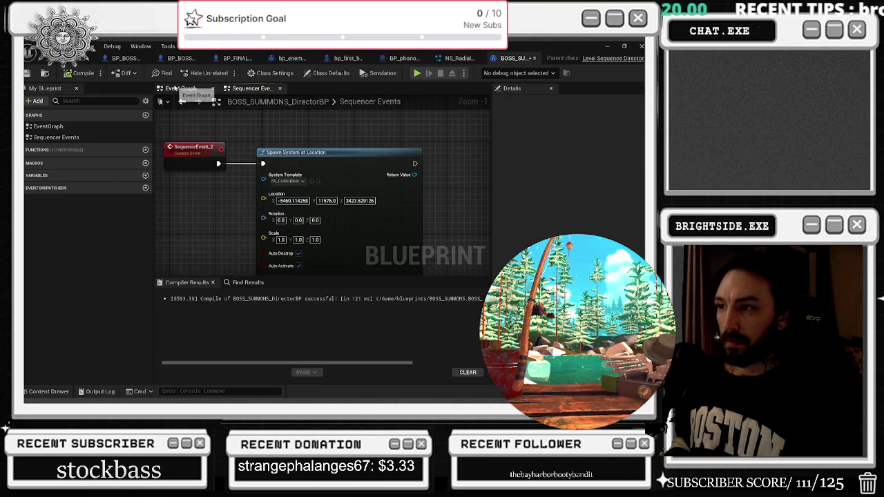
{"action": "left_click", "coordinate": [317, 181]}
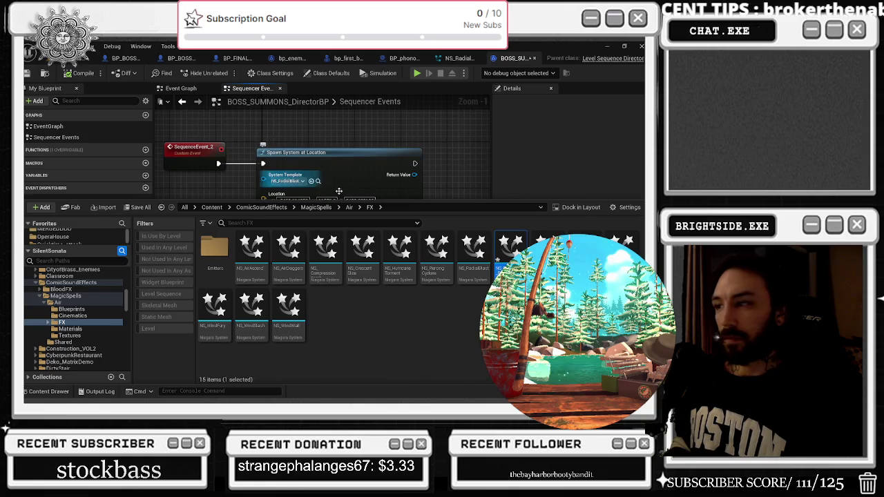
{"action": "double_click", "coordinate": [509, 250]}
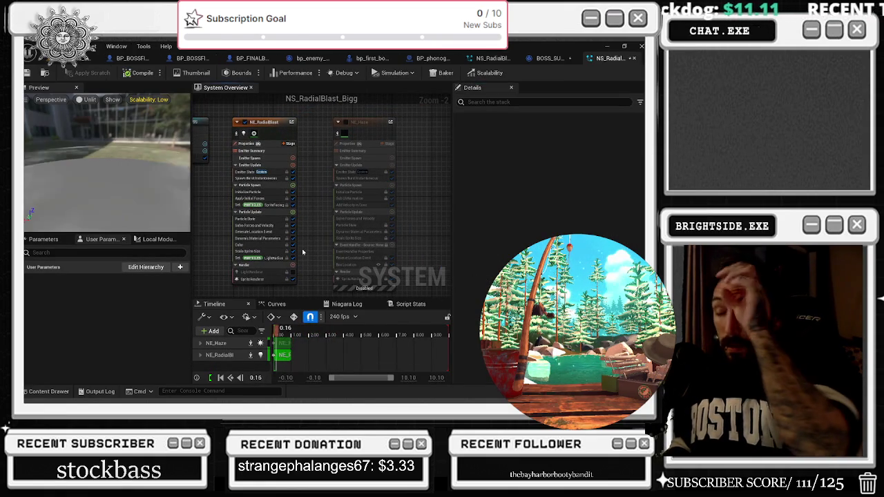
- Inspect the NE_RadialBlast emitter, its Emitter Spawn settings, and the system's Loop Behavior
{"action": "left_click", "coordinate": [262, 129]}
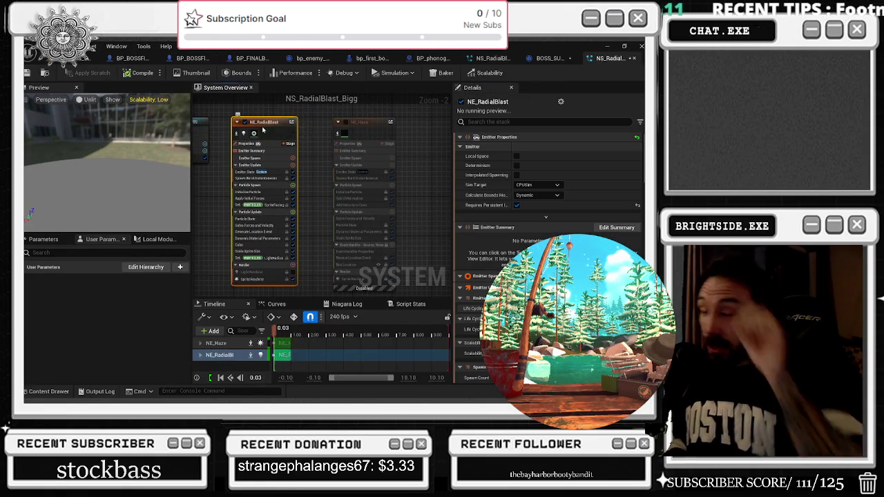
{"action": "left_click", "coordinate": [250, 158]}
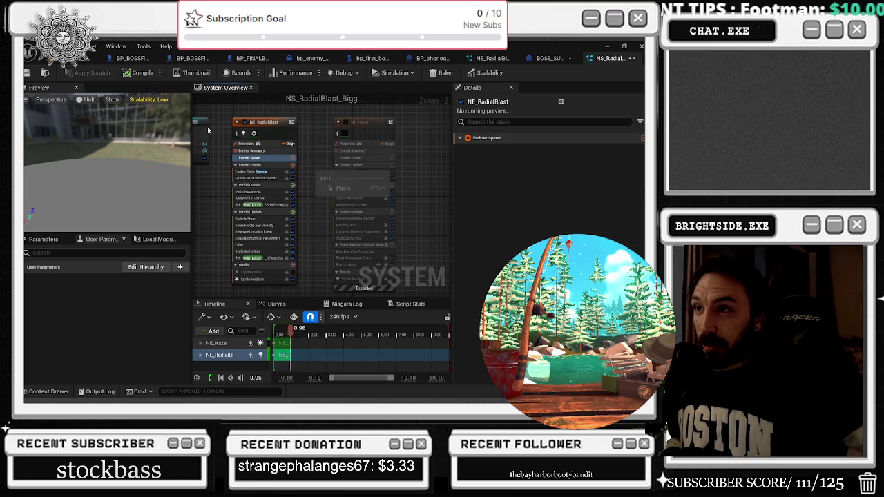
{"action": "left_click", "coordinate": [206, 131]}
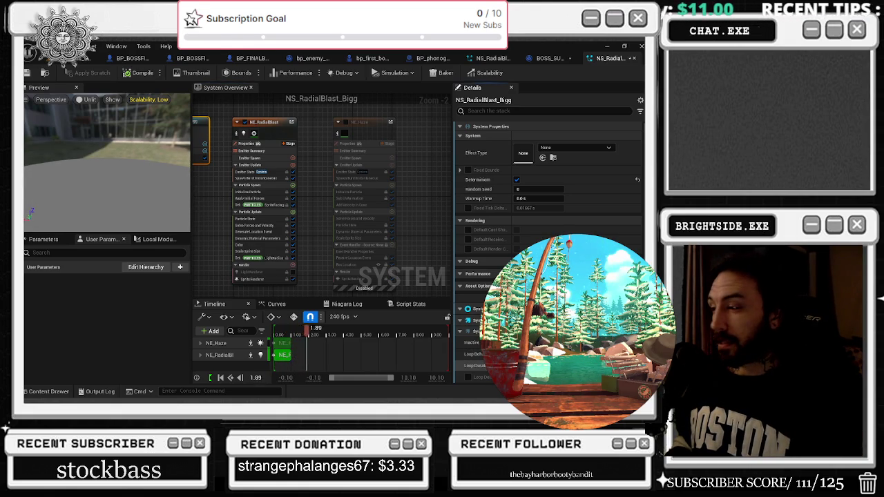
{"action": "left_click", "coordinate": [475, 353]}
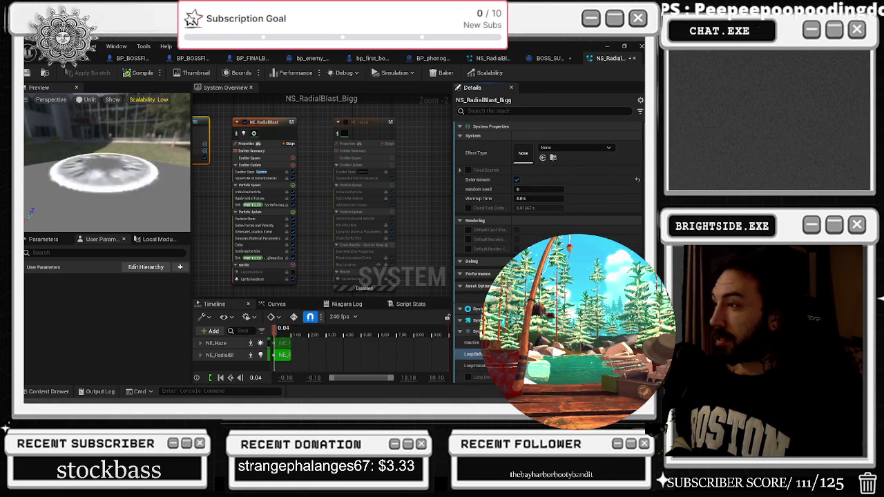
- Filter the Details for 'speed' and select the NE_RadialBlast emitter to see its match
{"action": "left_click", "coordinate": [509, 112]}
{"action": "type", "text": "qua"}
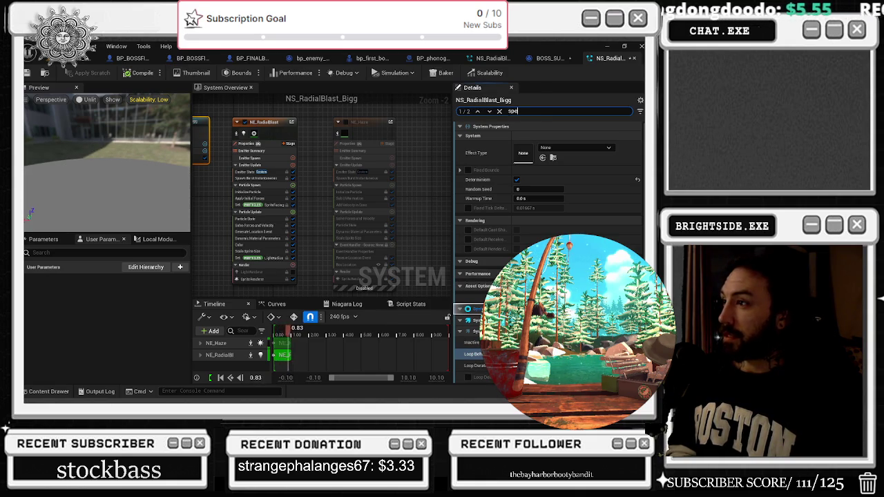
{"action": "type", "text": "ed"}
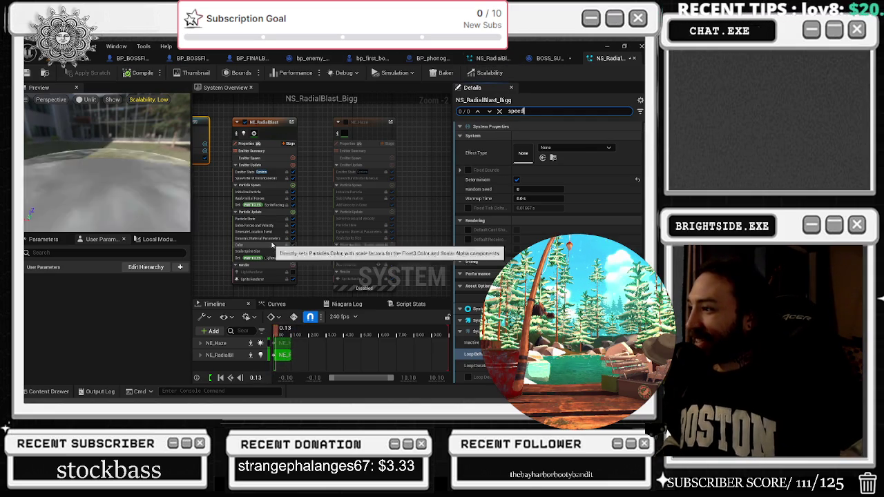
{"action": "left_click", "coordinate": [275, 122]}
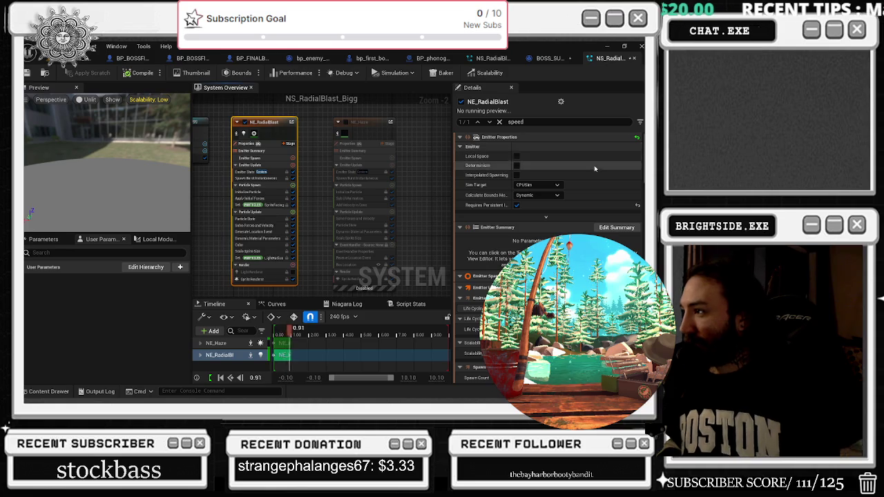
- Scroll the filtered emitter Details to the Solve Forces and Velocity Speed Limit of 1000.0
{"action": "scroll", "coordinate": [584, 207], "scroll_direction": "down", "scroll_amount": 2}
{"action": "scroll", "coordinate": [580, 220], "scroll_direction": "down", "scroll_amount": 2}
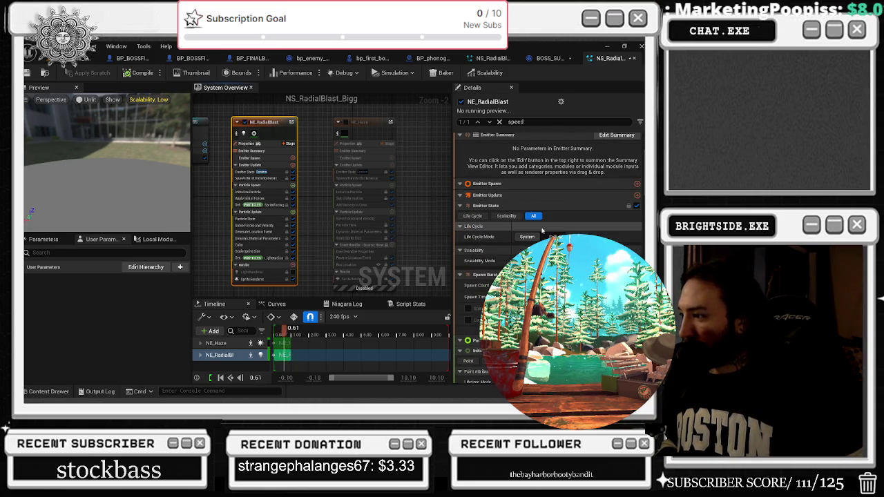
{"action": "scroll", "coordinate": [542, 231], "scroll_direction": "down", "scroll_amount": 2}
{"action": "scroll", "coordinate": [535, 235], "scroll_direction": "down", "scroll_amount": 2}
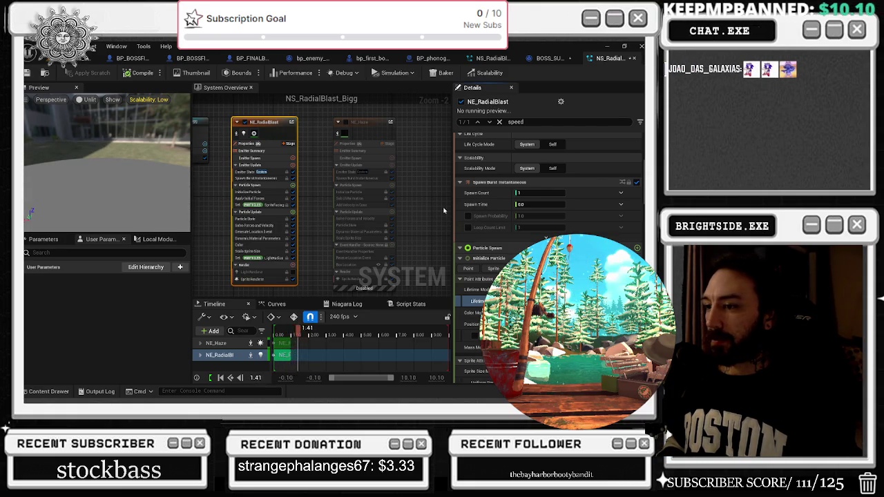
{"action": "left_click", "coordinate": [201, 135]}
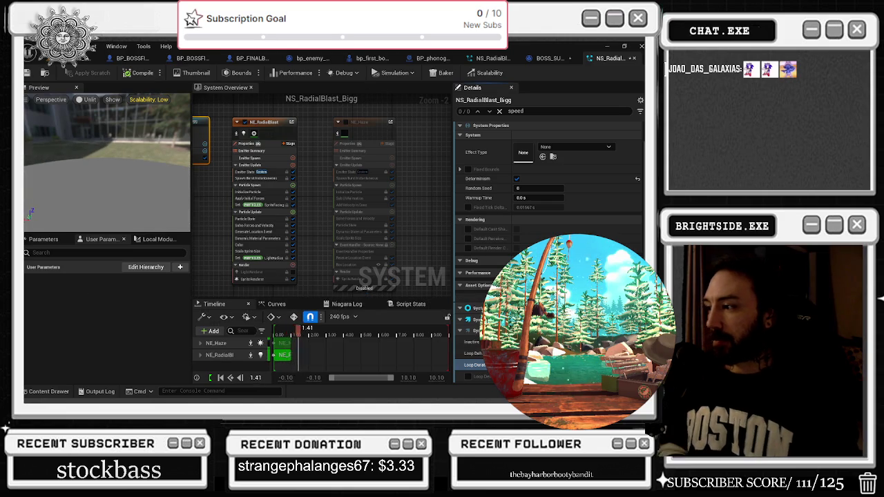
{"action": "left_click", "coordinate": [283, 133]}
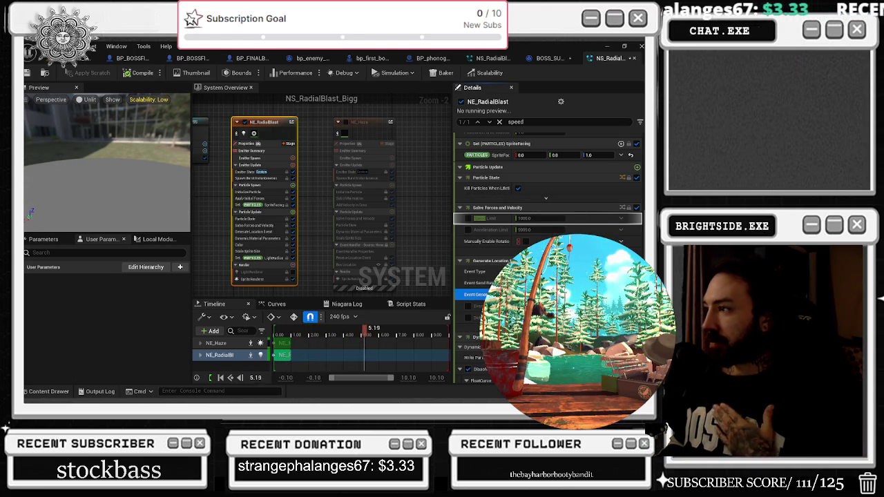
- Enable NE_RadialBlast's Speed Limit and restart the preview from the beginning
{"action": "left_click", "coordinate": [468, 218]}
{"action": "left_click", "coordinate": [528, 218]}
{"action": "key", "text": "Return"}
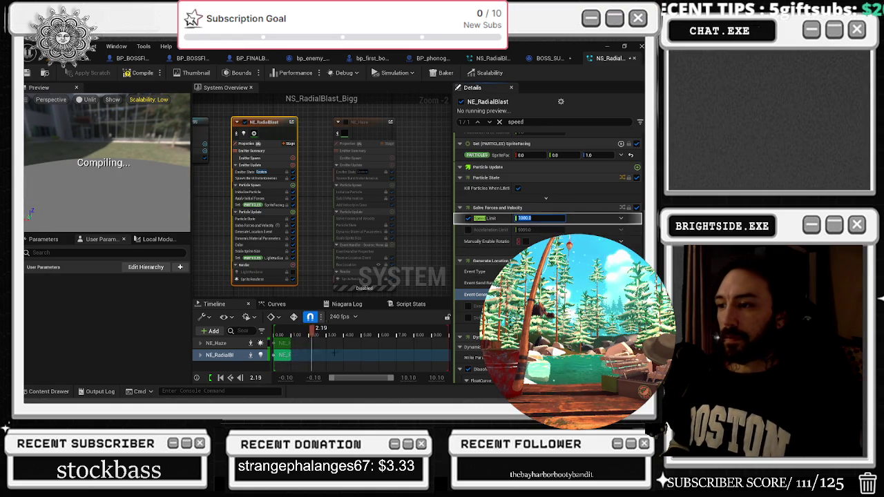
{"action": "left_click", "coordinate": [207, 128]}
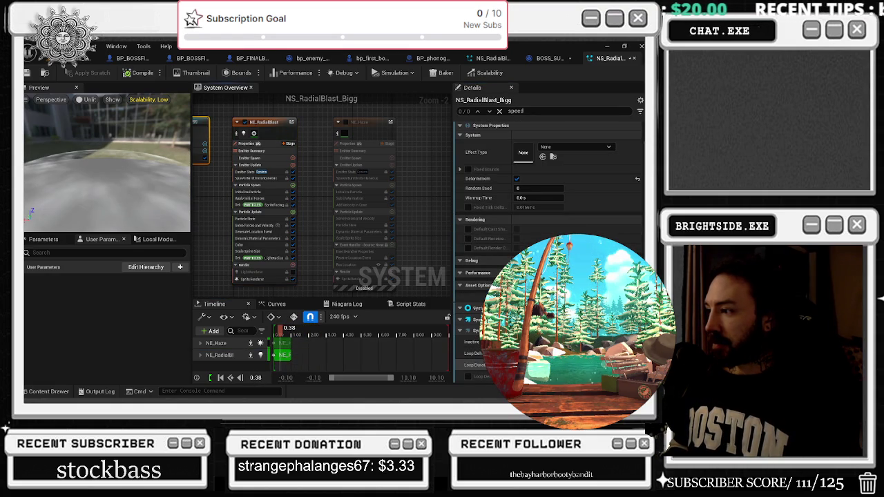
{"action": "left_click", "coordinate": [275, 333]}
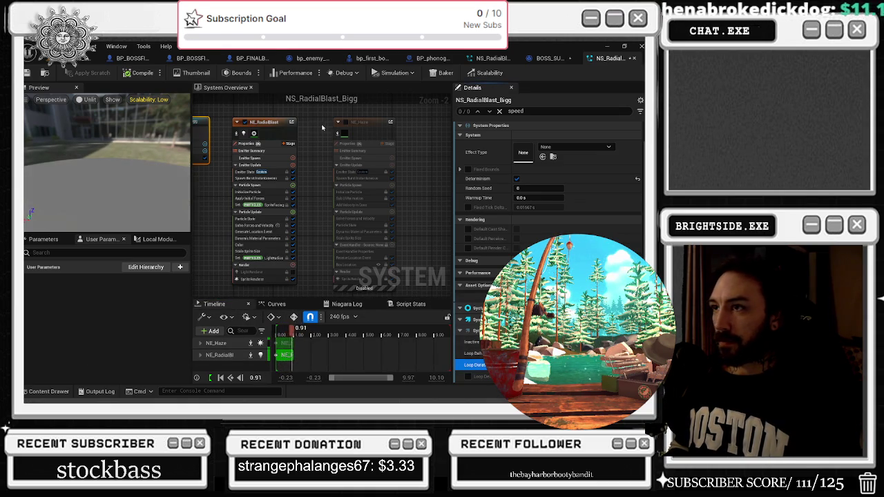
- Set the emitter's Speed Limit to 1.0, then switch to the NS_RadialBlast editor
{"action": "left_click", "coordinate": [278, 123]}
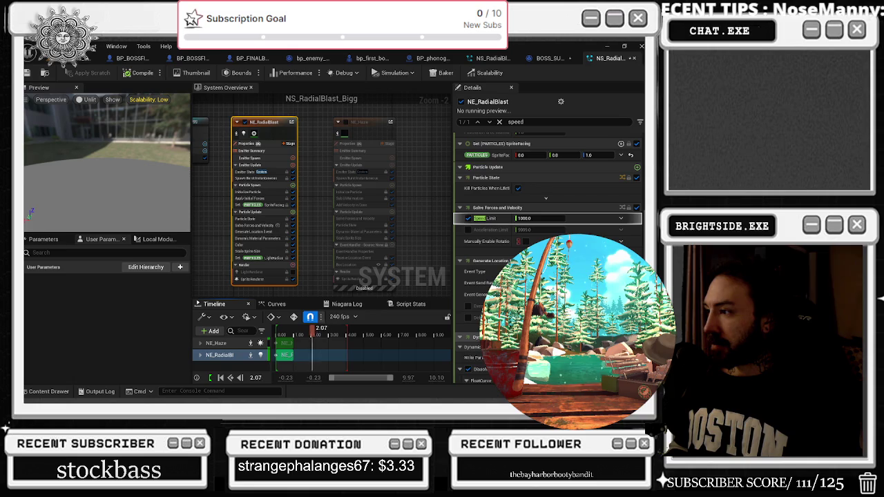
{"action": "left_click", "coordinate": [532, 218]}
{"action": "type", "text": "1"}
{"action": "key", "text": "Return"}
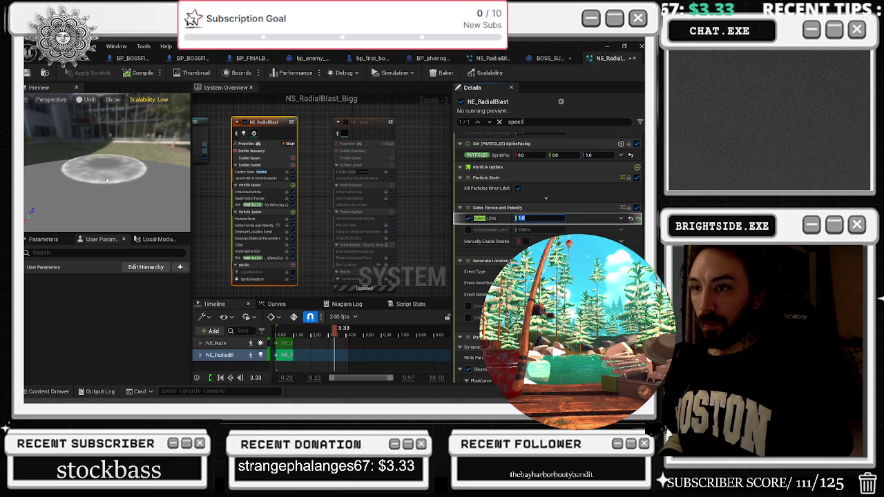
{"action": "key", "text": "Return"}
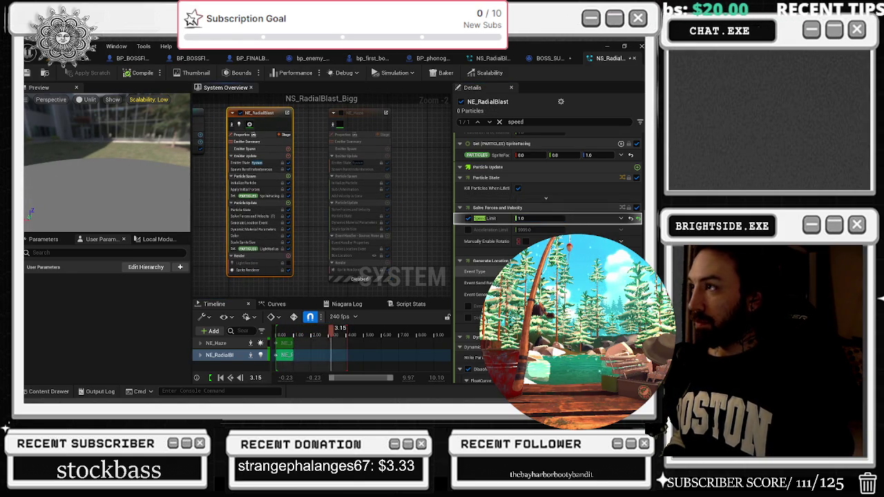
{"action": "left_click", "coordinate": [499, 58]}
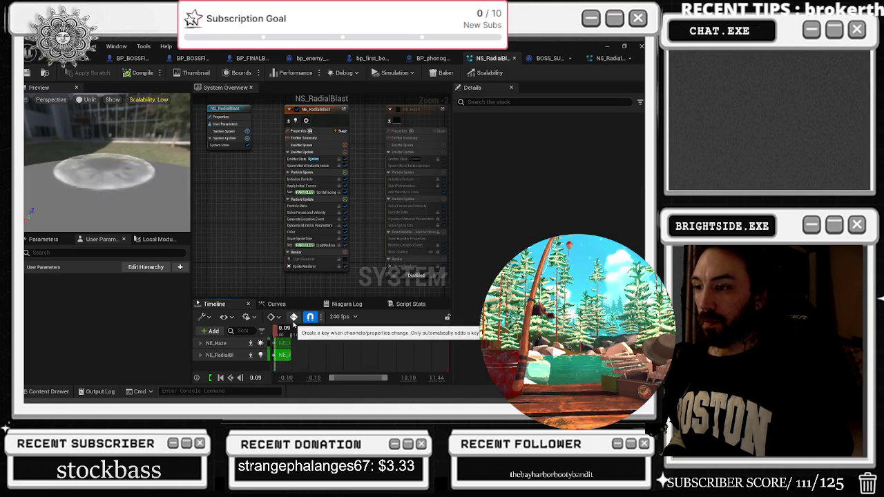
- Select the NE_RadialBlast emitter, save the system, and return to NS_RadialBlast_Bigg
{"action": "left_click", "coordinate": [325, 119]}
{"action": "type", "text": "siz"}
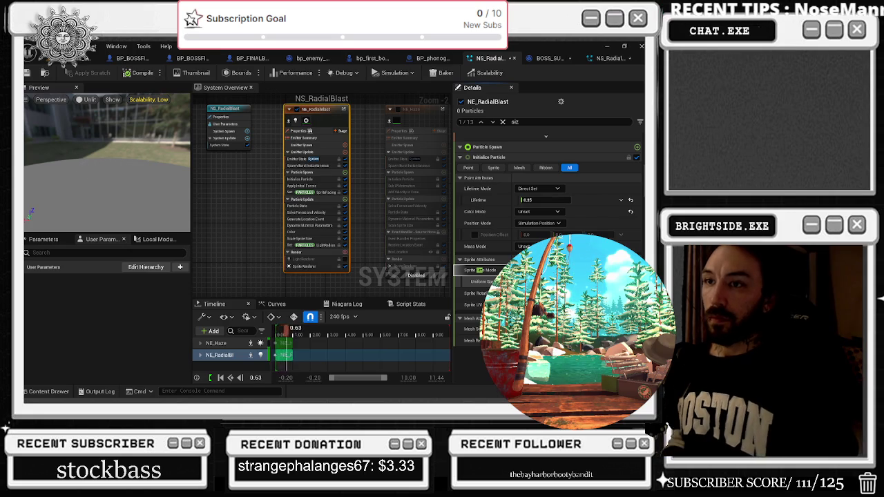
{"action": "left_click", "coordinate": [26, 73]}
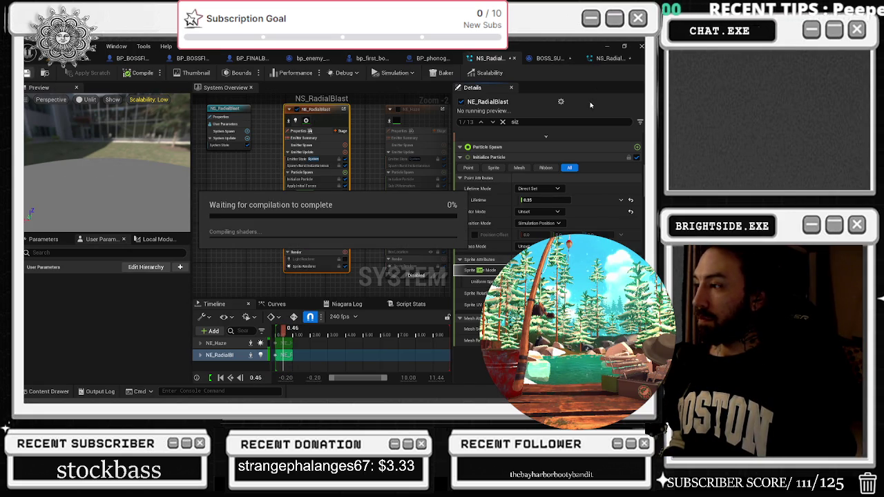
{"action": "left_click", "coordinate": [550, 58]}
{"action": "left_click", "coordinate": [513, 59]}
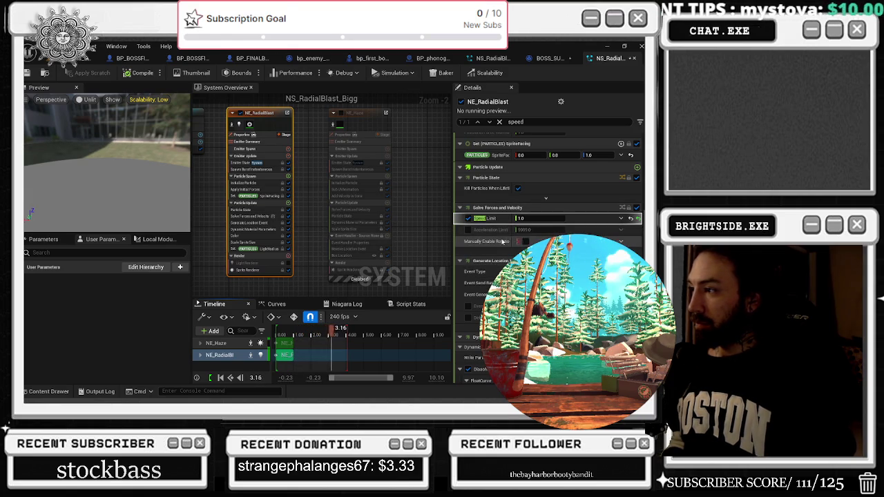
- Set NE_RadialBlast's Acceleration Limit to 10
{"action": "left_click", "coordinate": [532, 230]}
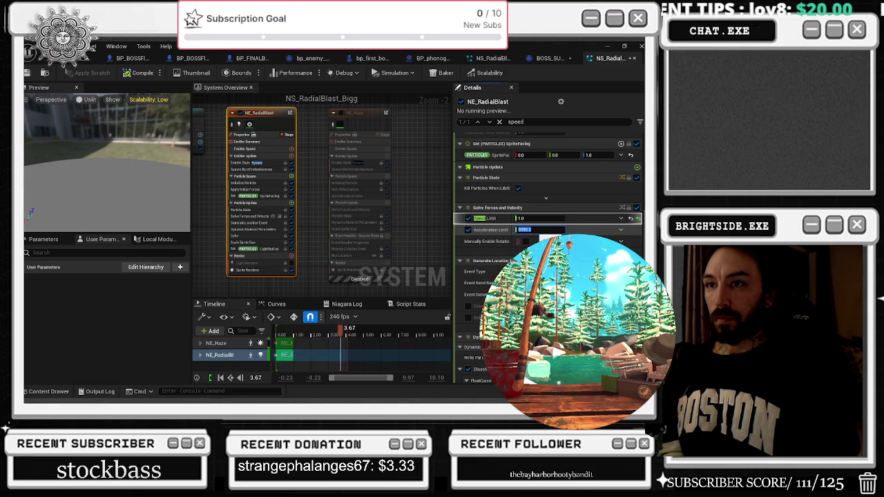
{"action": "type", "text": "10"}
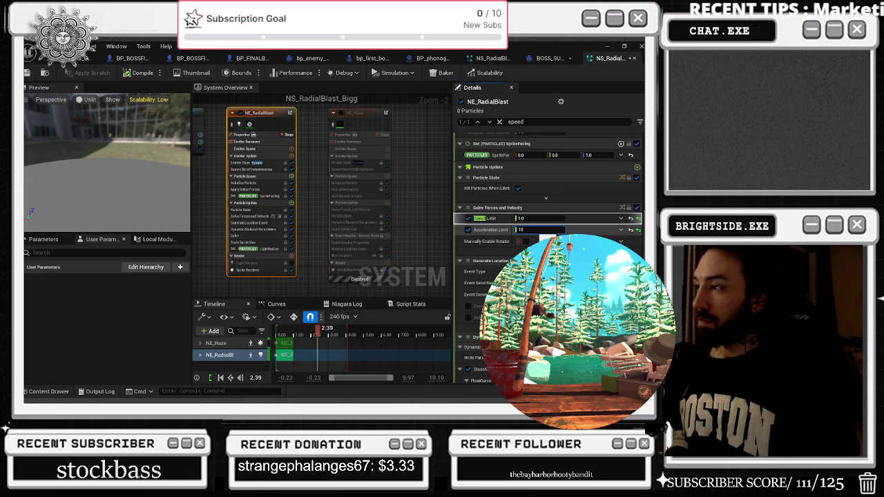
{"action": "key", "text": "Return"}
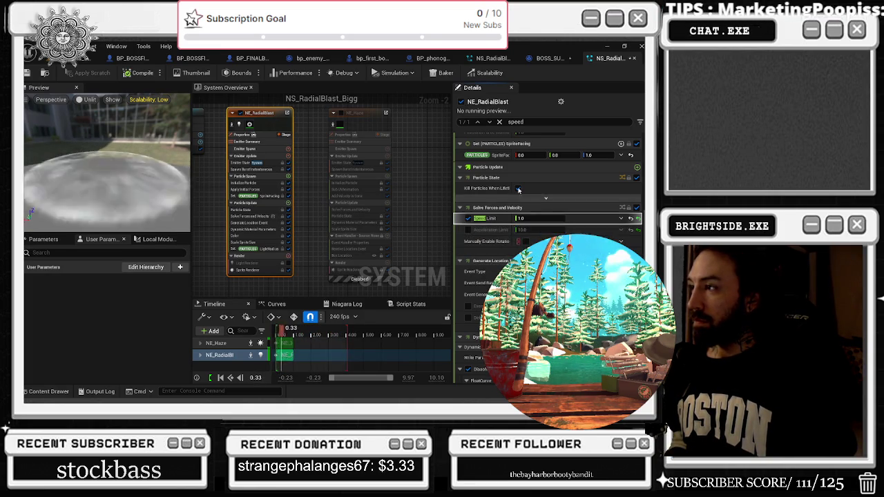
- Replace the Details search text with 'velo'
{"action": "scroll", "coordinate": [545, 177], "scroll_direction": "up", "scroll_amount": 5}
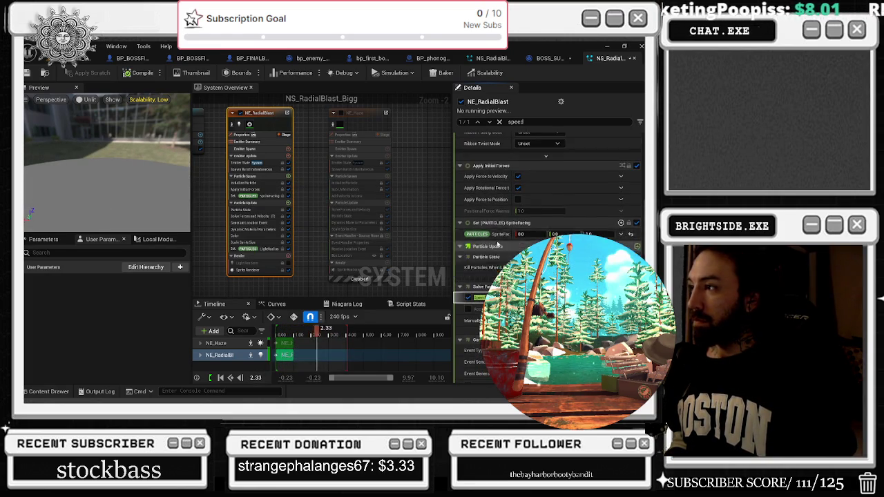
{"action": "scroll", "coordinate": [497, 243], "scroll_direction": "down", "scroll_amount": 4}
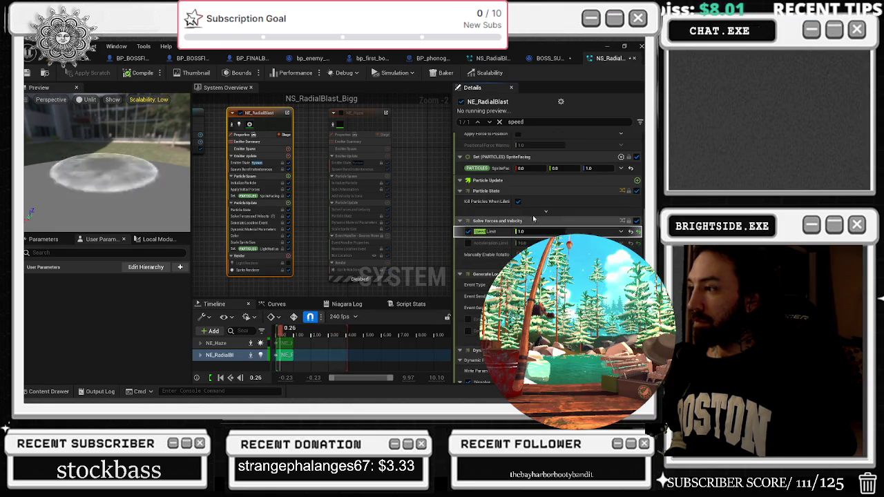
{"action": "double_click", "coordinate": [515, 122]}
{"action": "type", "text": "v"}
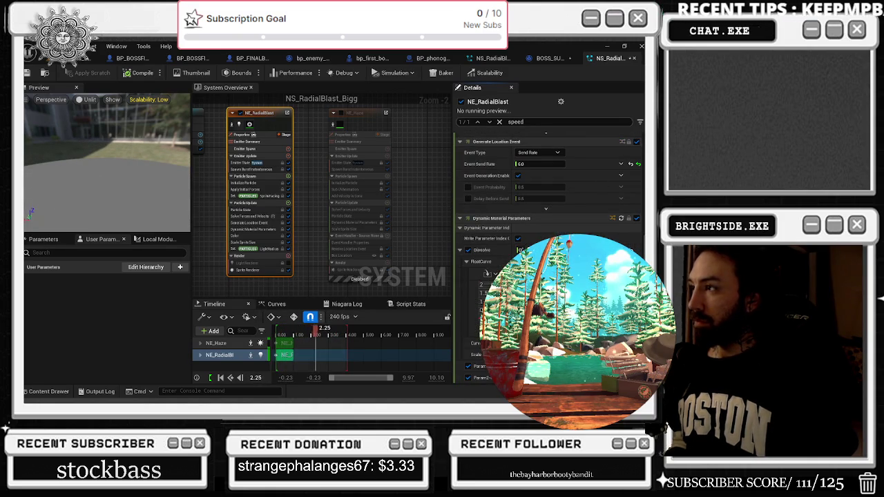
{"action": "type", "text": "elo"}
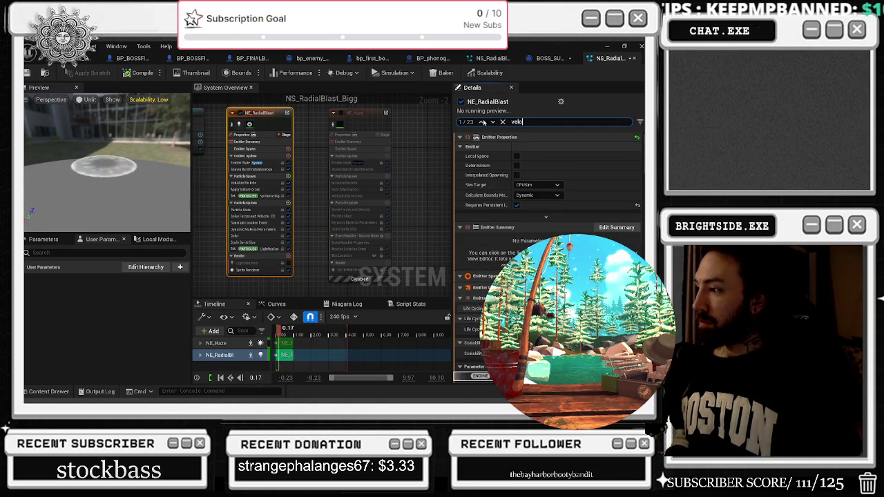
- Scroll through the 'velo' matches, then select the system node to show Initial Owner Velocity
{"action": "scroll", "coordinate": [546, 180], "scroll_direction": "down", "scroll_amount": 3}
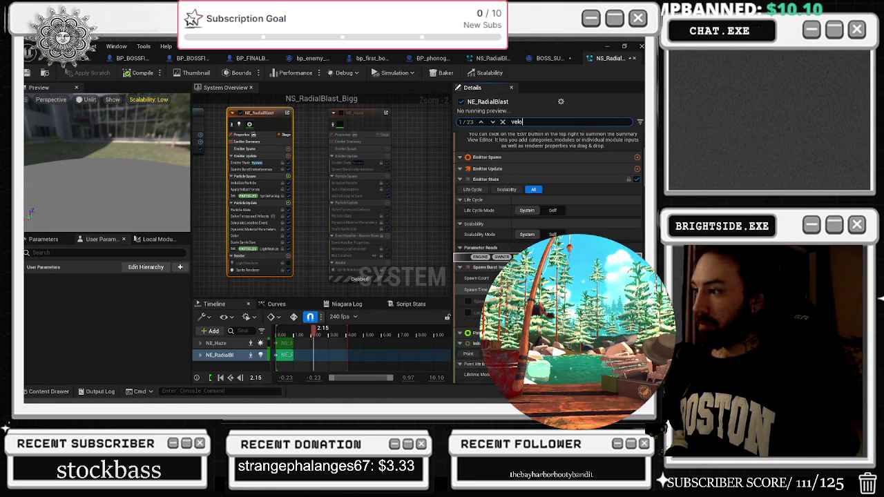
{"action": "scroll", "coordinate": [545, 186], "scroll_direction": "down", "scroll_amount": 4}
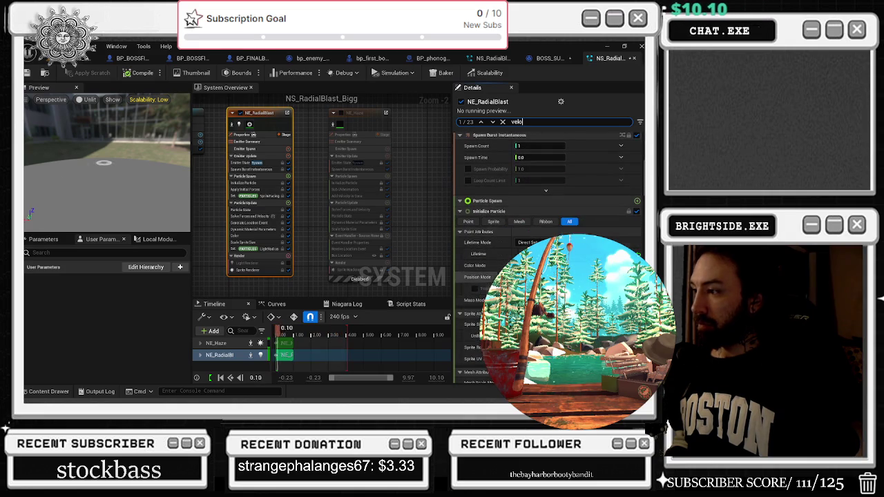
{"action": "scroll", "coordinate": [601, 177], "scroll_direction": "down", "scroll_amount": 7}
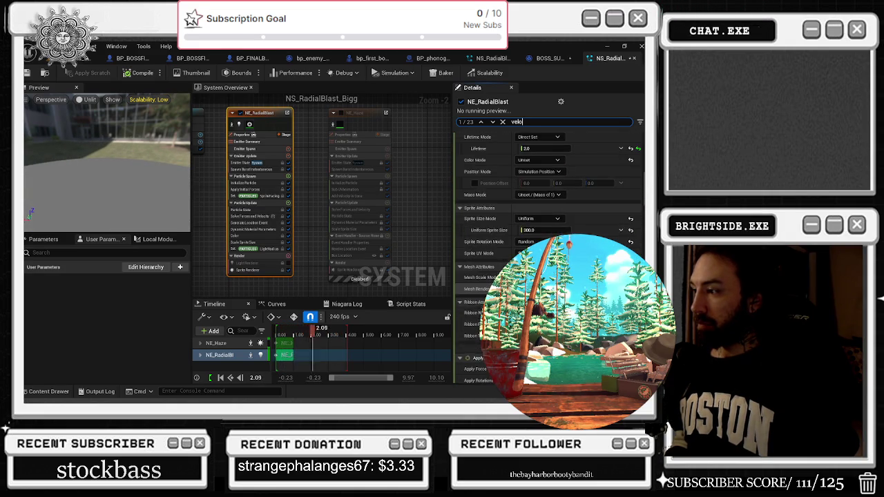
{"action": "scroll", "coordinate": [601, 177], "scroll_direction": "down", "scroll_amount": 3}
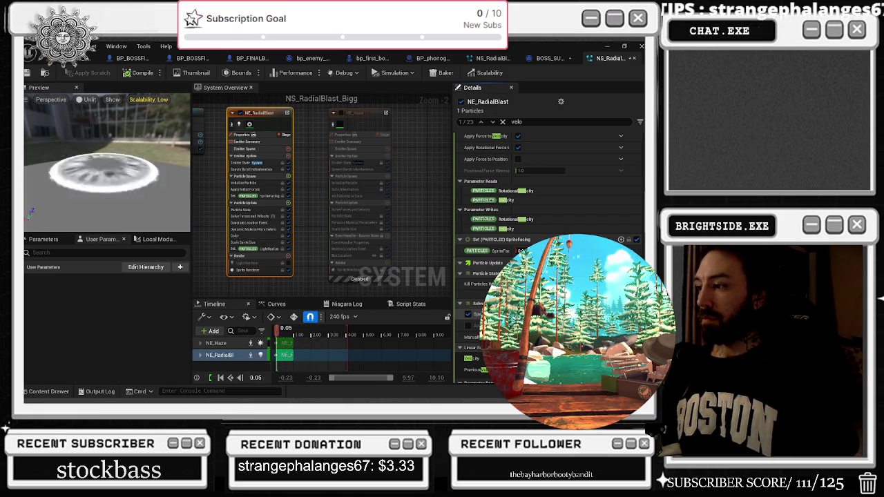
{"action": "scroll", "coordinate": [545, 207], "scroll_direction": "down", "scroll_amount": 2}
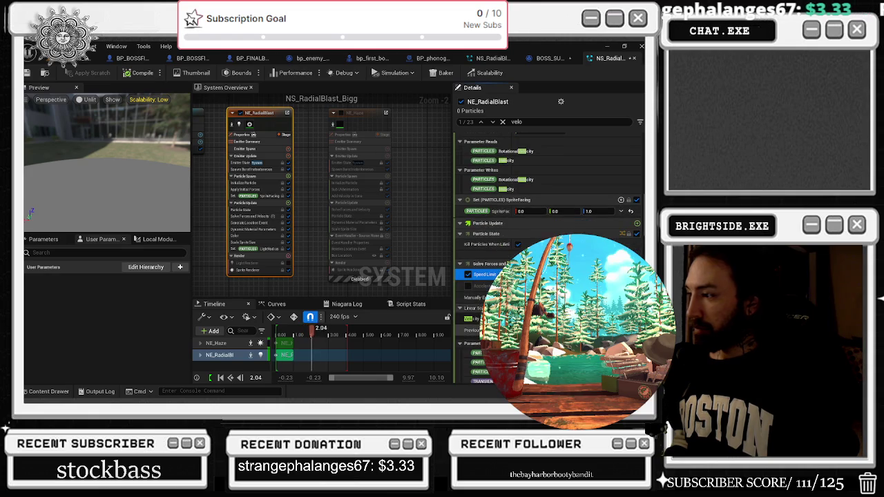
{"action": "scroll", "coordinate": [546, 207], "scroll_direction": "down", "scroll_amount": 1}
{"action": "scroll", "coordinate": [546, 207], "scroll_direction": "down", "scroll_amount": 5}
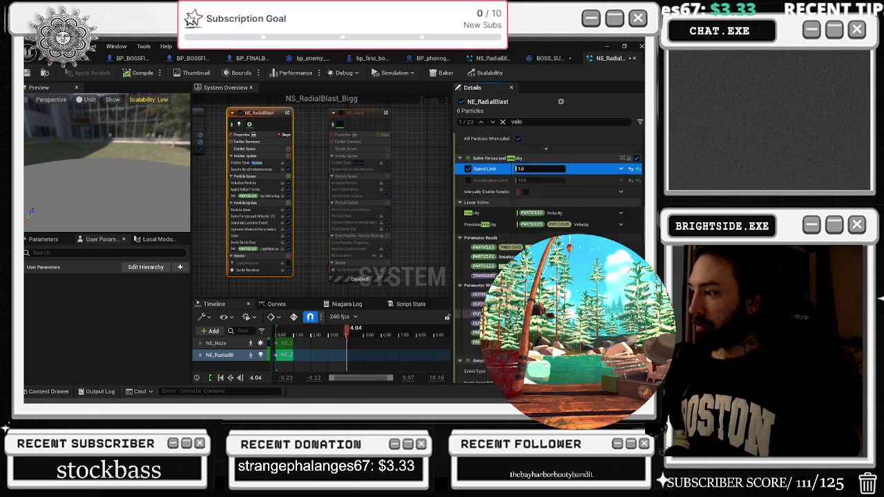
{"action": "left_click_drag", "start_coordinate": [318, 138], "coordinate": [413, 191]}
{"action": "left_click", "coordinate": [412, 190]}
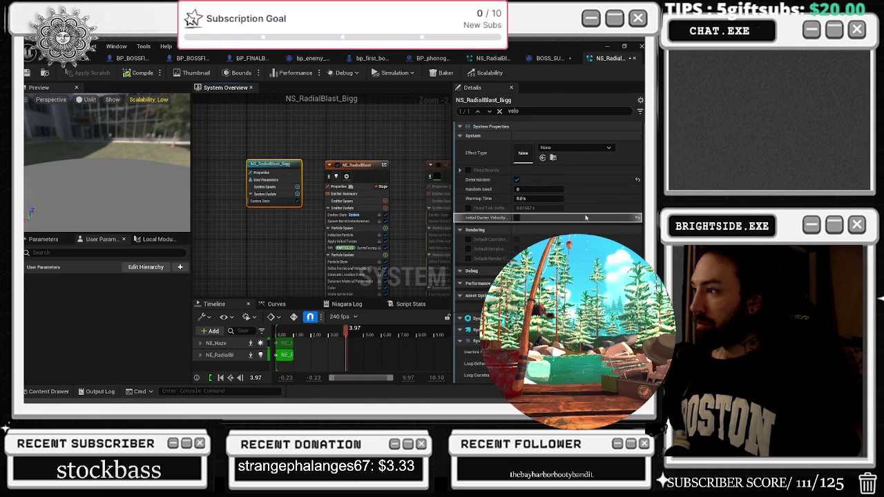
- Filter the Details for 'speed' again and compile NS_RadialBlast_Bigg with Ctrl+S
{"action": "scroll", "coordinate": [549, 128], "scroll_direction": "down", "scroll_amount": 1}
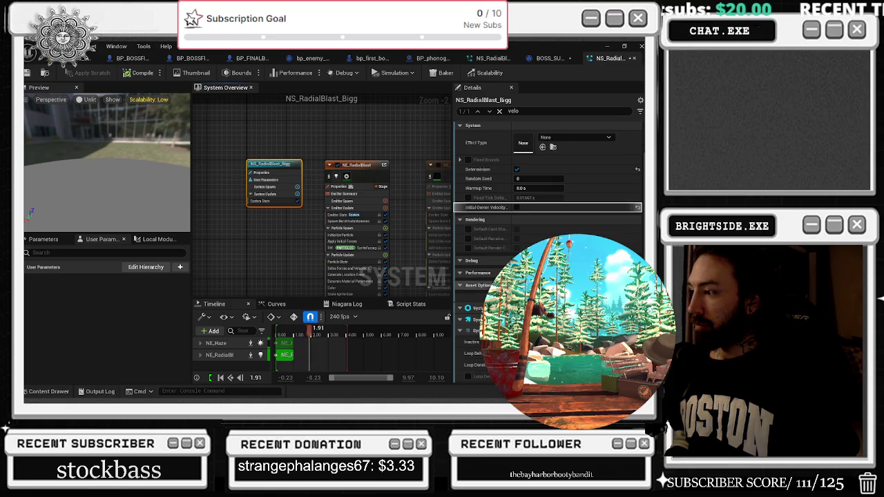
{"action": "scroll", "coordinate": [548, 180], "scroll_direction": "up", "scroll_amount": 1}
{"action": "type", "text": "speed"}
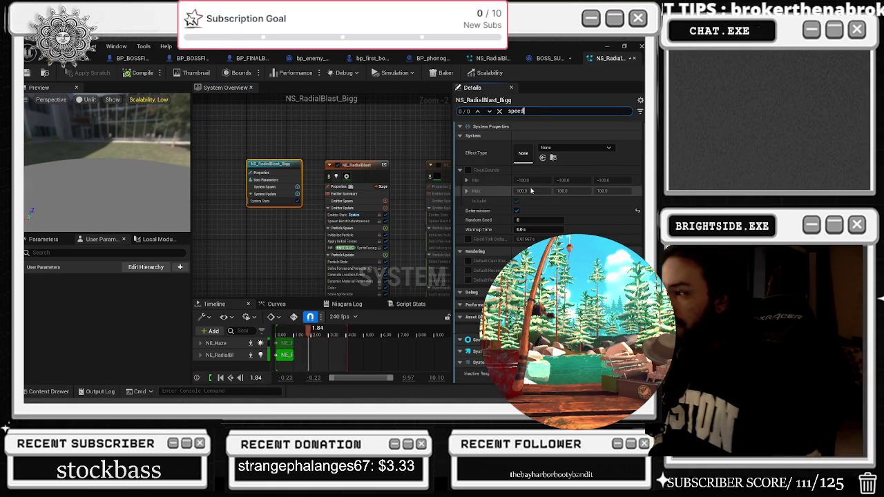
{"action": "scroll", "coordinate": [504, 252], "scroll_direction": "down", "scroll_amount": 3}
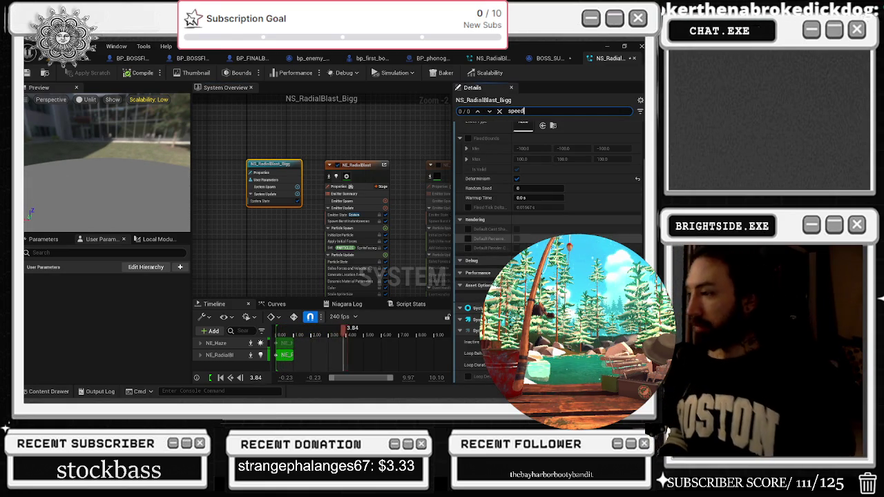
{"action": "scroll", "coordinate": [612, 217], "scroll_direction": "up", "scroll_amount": 3}
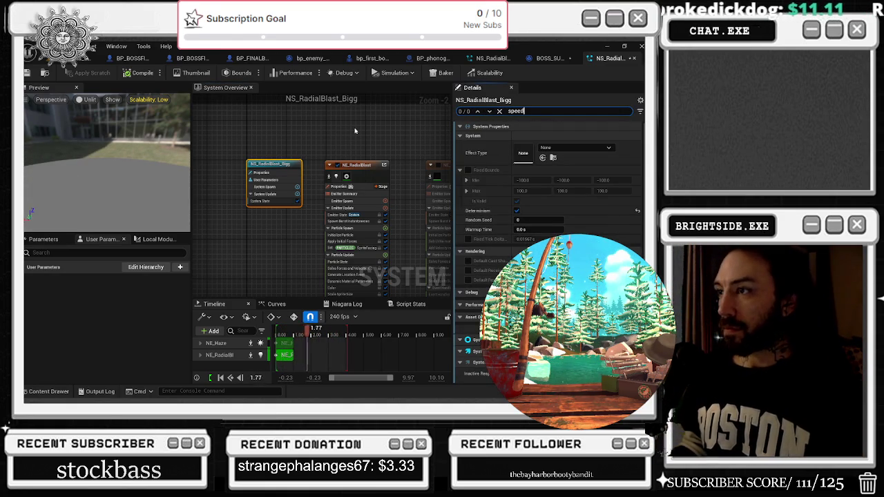
{"action": "left_click", "coordinate": [373, 146]}
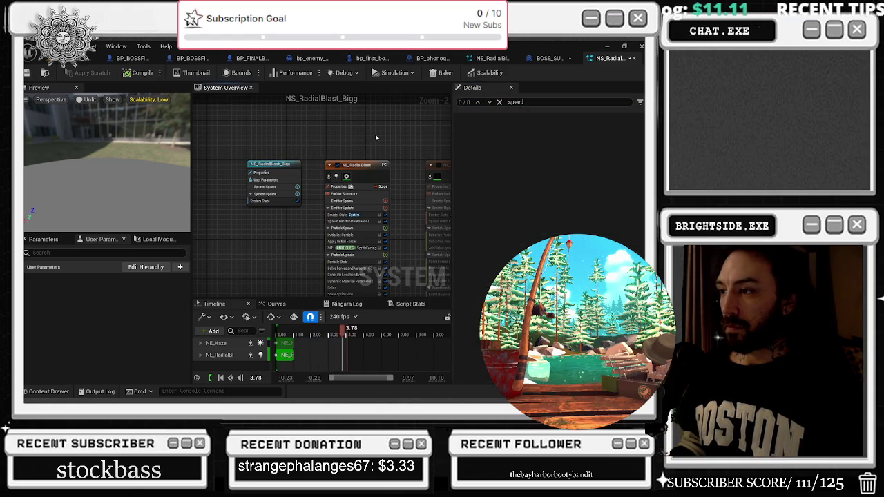
{"action": "key", "text": "ctrl+s"}
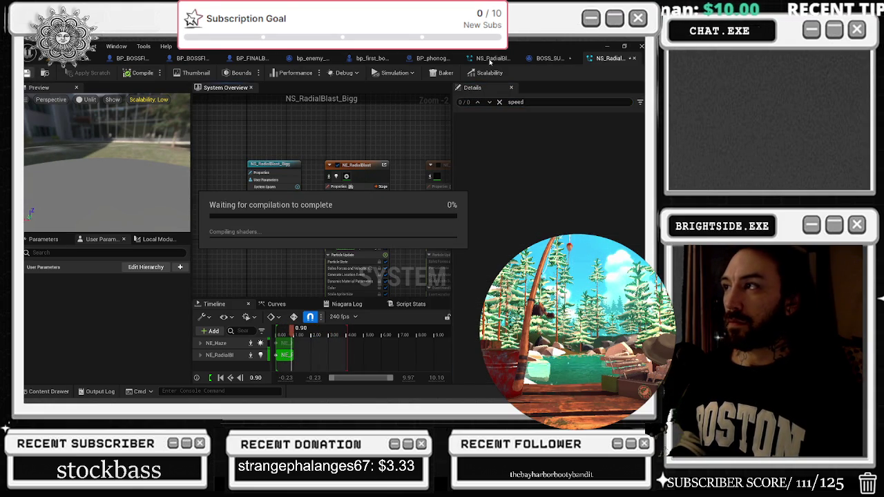
- Close the NS_RadialBlast and NS_RadialBlast_Bigg editors
{"action": "left_click", "coordinate": [490, 60]}
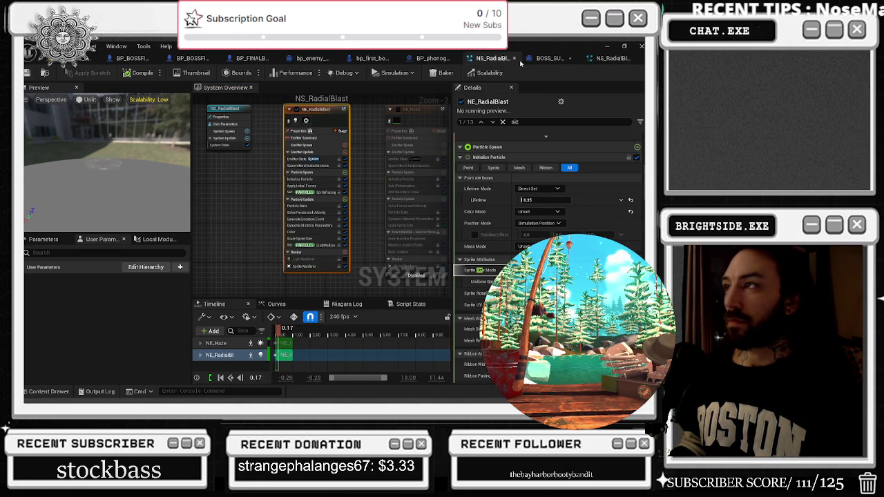
{"action": "left_click", "coordinate": [514, 59]}
{"action": "left_click", "coordinate": [584, 59]}
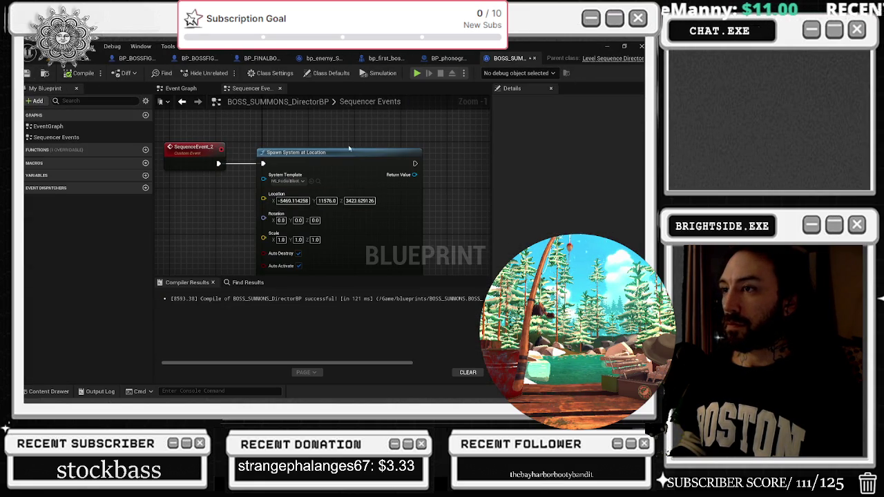
- Duplicate the Spawn System at Location node and chain the copy after the first
{"action": "scroll", "coordinate": [325, 186], "scroll_direction": "down", "scroll_amount": 2}
{"action": "left_click", "coordinate": [321, 149]}
{"action": "key", "text": "ctrl+c"}
{"action": "key", "text": "ctrl+v"}
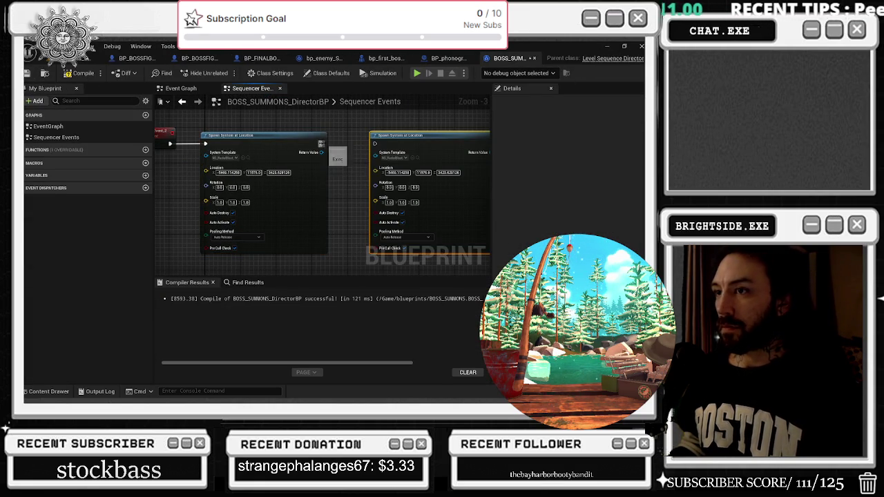
{"action": "left_click_drag", "start_coordinate": [379, 146], "coordinate": [377, 145]}
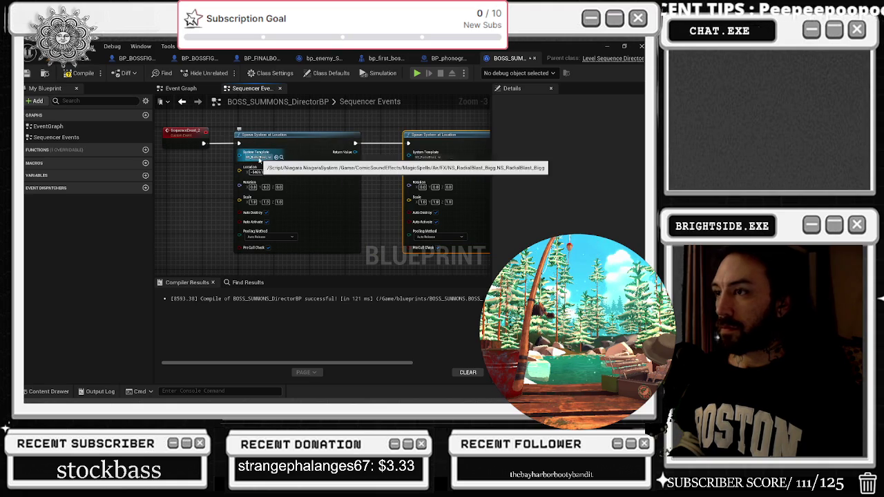
{"action": "left_click_drag", "start_coordinate": [323, 137], "coordinate": [300, 138]}
{"action": "left_click_drag", "start_coordinate": [387, 152], "coordinate": [382, 153]}
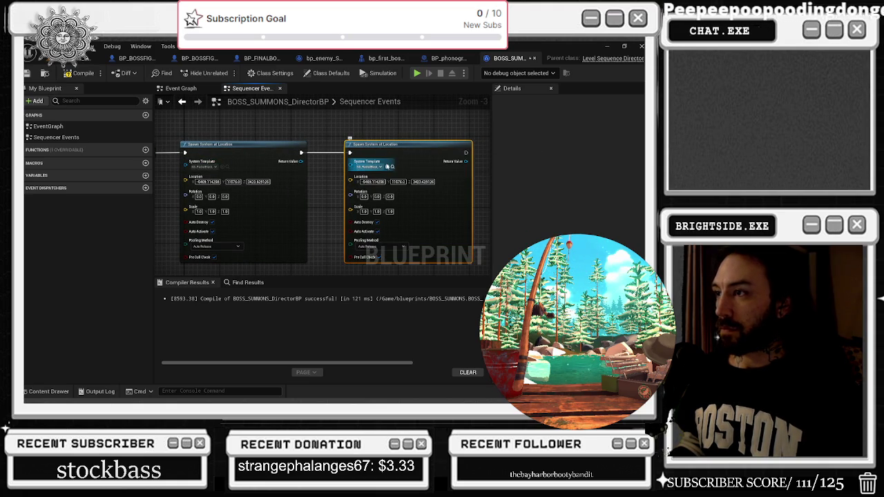
- Preview the NS_AirDaggers and NS_HurricaneTorment assets, then return to the level editor
{"action": "left_click", "coordinate": [392, 167]}
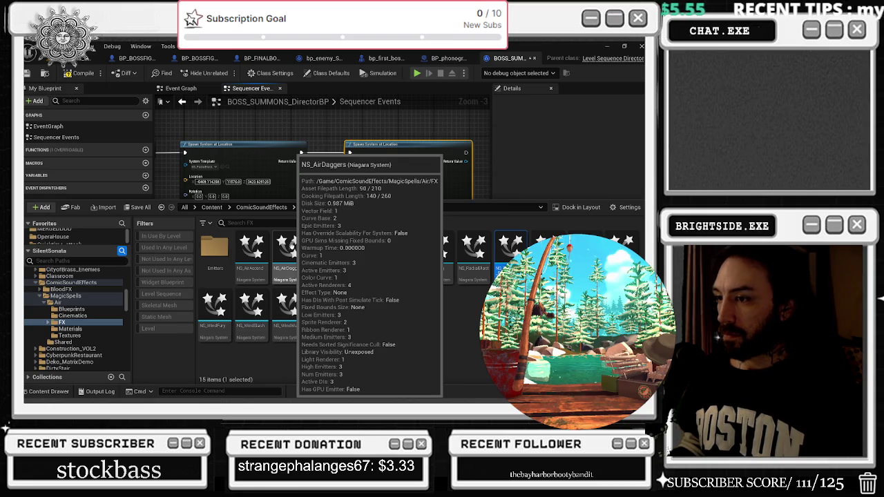
{"action": "double_click", "coordinate": [289, 266]}
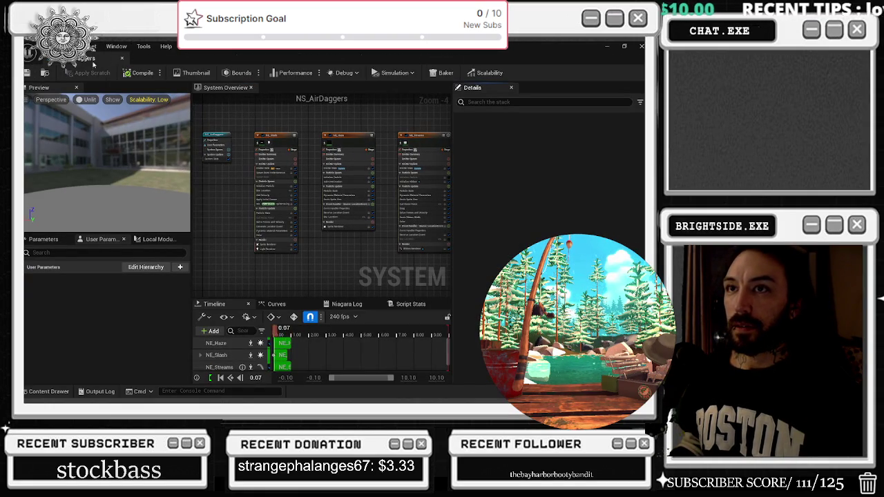
{"action": "left_click", "coordinate": [122, 60]}
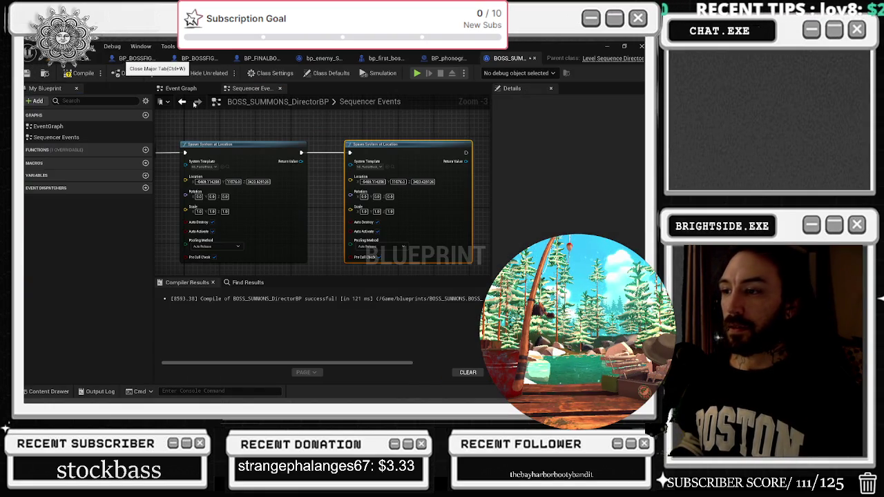
{"action": "left_click", "coordinate": [391, 167]}
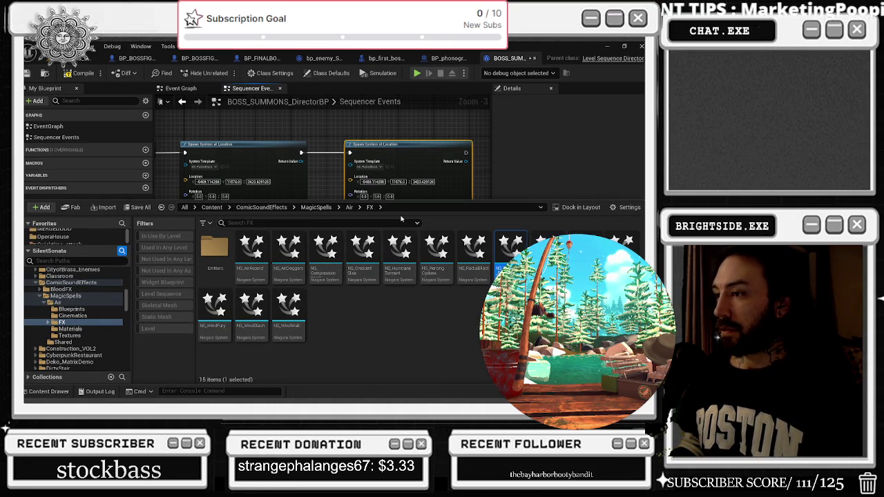
{"action": "double_click", "coordinate": [412, 269]}
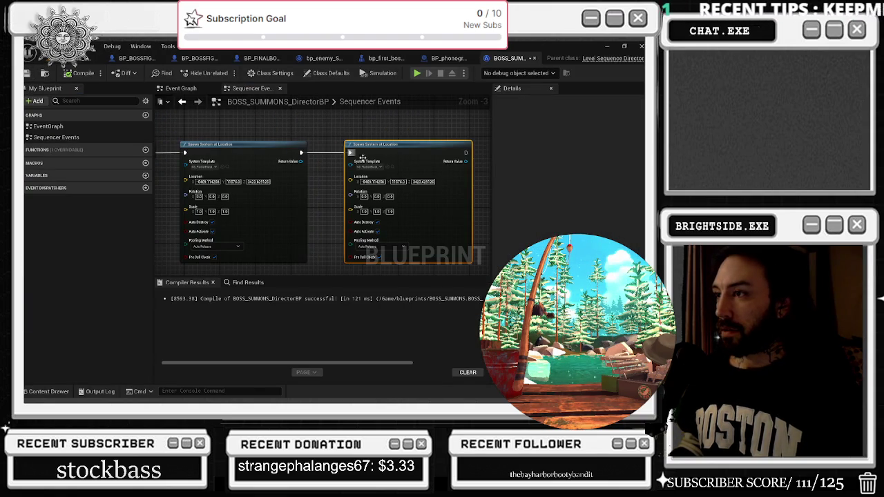
{"action": "left_click", "coordinate": [392, 124]}
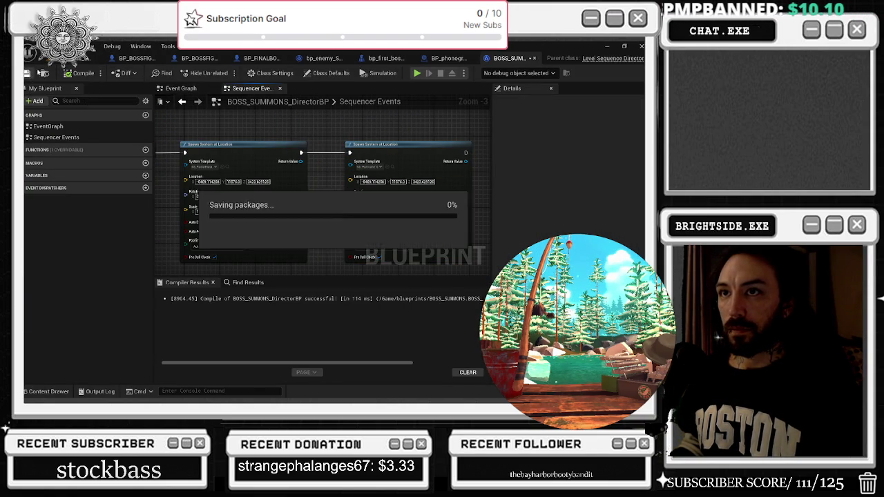
{"action": "left_click", "coordinate": [80, 59]}
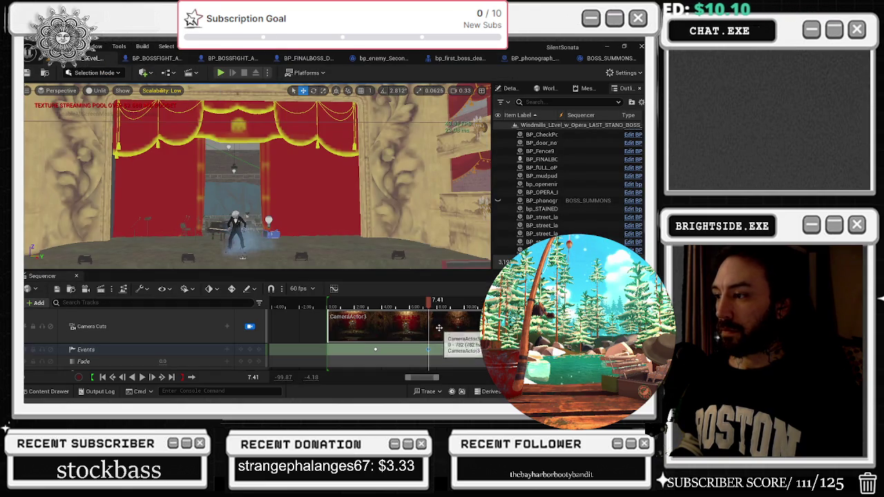
- Scrub the summon sequence to 8.80, save the opera map, and run a play-in-editor test
{"action": "mouse_move", "coordinate": [429, 305]}
{"action": "left_mouse_down"}
{"action": "mouse_move", "coordinate": [447, 304]}
{"action": "mouse_move", "coordinate": [356, 305]}
{"action": "left_mouse_up"}
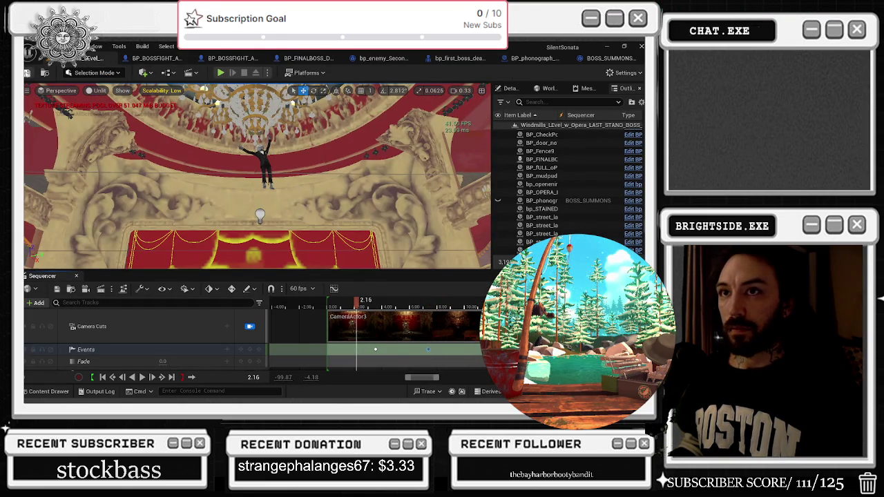
{"action": "left_click", "coordinate": [26, 72]}
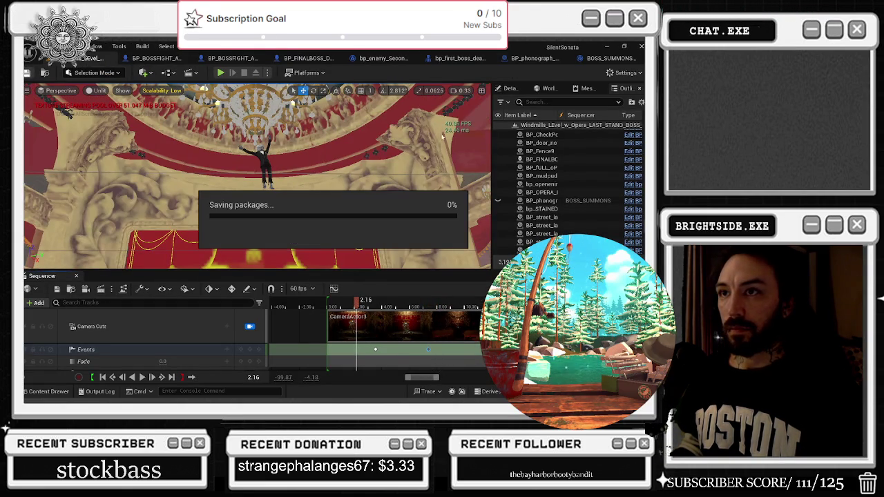
{"action": "left_click", "coordinate": [78, 276]}
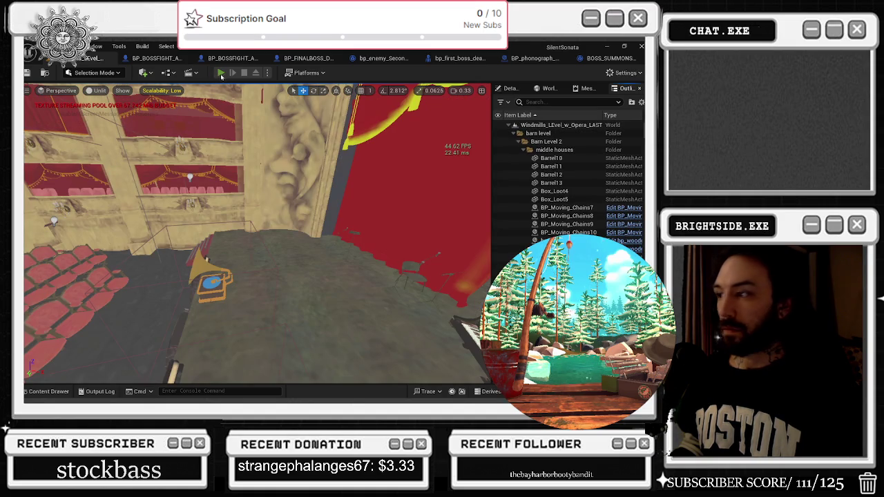
{"action": "left_click", "coordinate": [220, 72]}
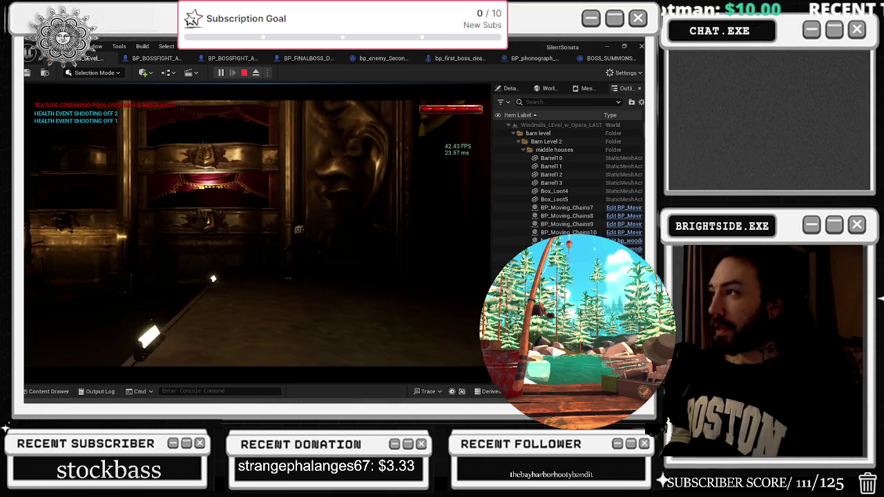
{"action": "key", "text": "Escape"}
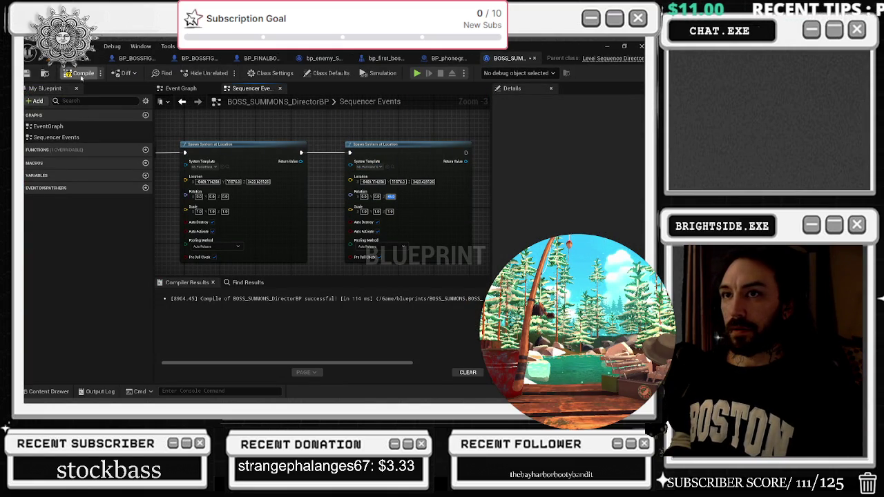
- Look down over the stage and drag NS_HurricaneTorment onto the gramophone
{"action": "key", "text": "ctrl+space"}
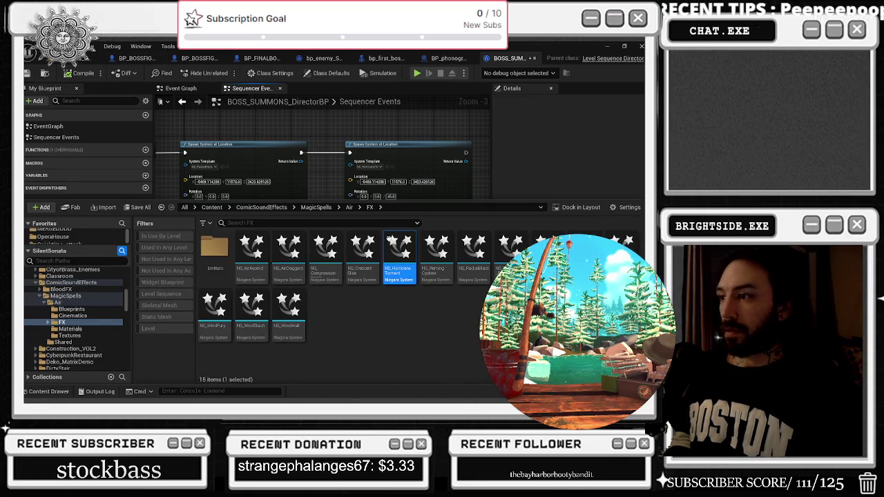
{"action": "left_click", "coordinate": [40, 59]}
{"action": "left_click_drag", "start_coordinate": [256, 233], "coordinate": [265, 259]}
{"action": "left_click", "coordinate": [34, 391]}
{"action": "mouse_move", "coordinate": [409, 296]}
{"action": "left_mouse_down"}
{"action": "mouse_move", "coordinate": [355, 223]}
{"action": "mouse_move", "coordinate": [310, 255]}
{"action": "mouse_move", "coordinate": [317, 262]}
{"action": "mouse_move", "coordinate": [290, 290]}
{"action": "mouse_move", "coordinate": [261, 293]}
{"action": "left_mouse_up"}
- Rotate the placed NS_HurricaneTorment at the gramophone and check its rotation in Details
{"action": "key", "text": "e"}
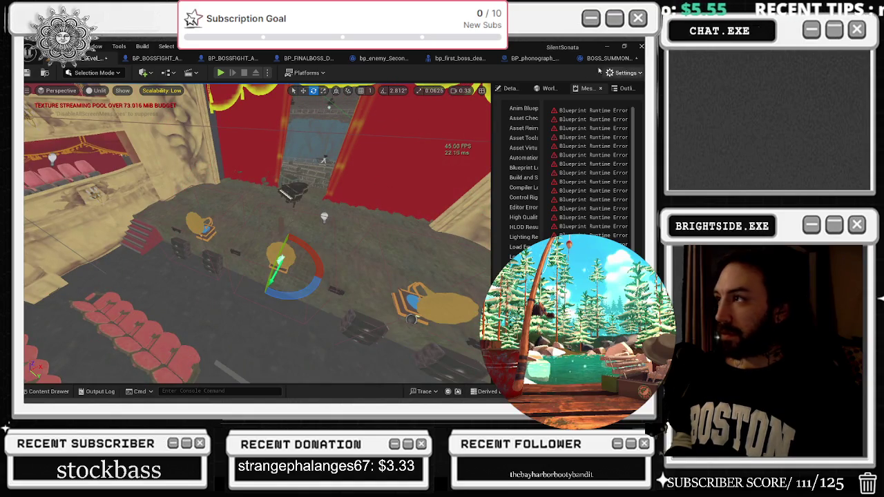
{"action": "left_click", "coordinate": [509, 90]}
{"action": "left_click", "coordinate": [625, 88]}
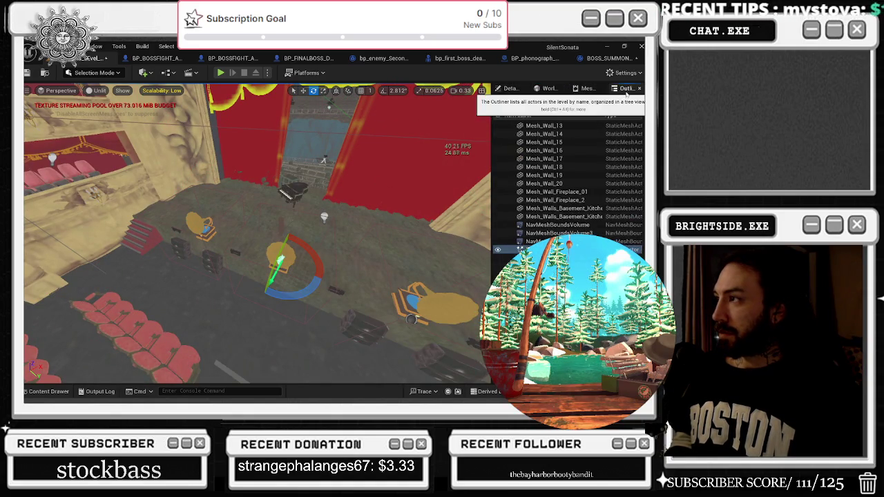
{"action": "left_click", "coordinate": [516, 89]}
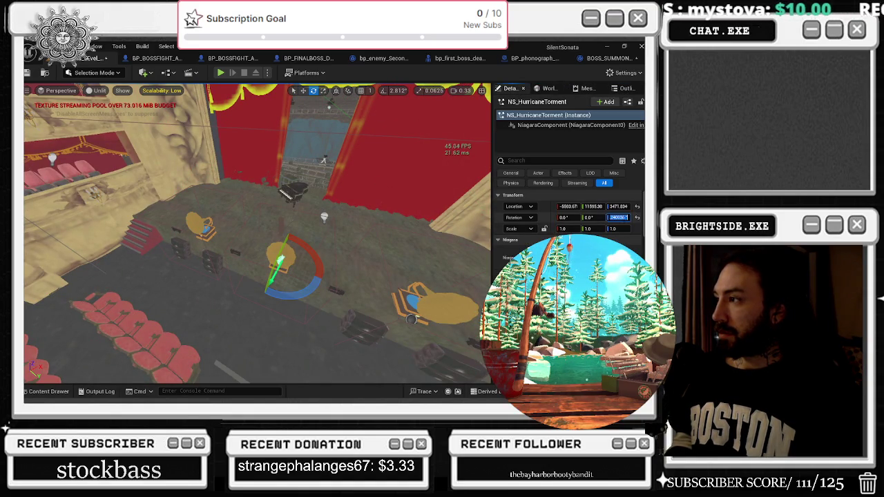
- Set the hurricane spawn Rotation Z to 158.24 in BOSS_SUMMONS_DirectorBP and compile
{"action": "left_click", "coordinate": [530, 60]}
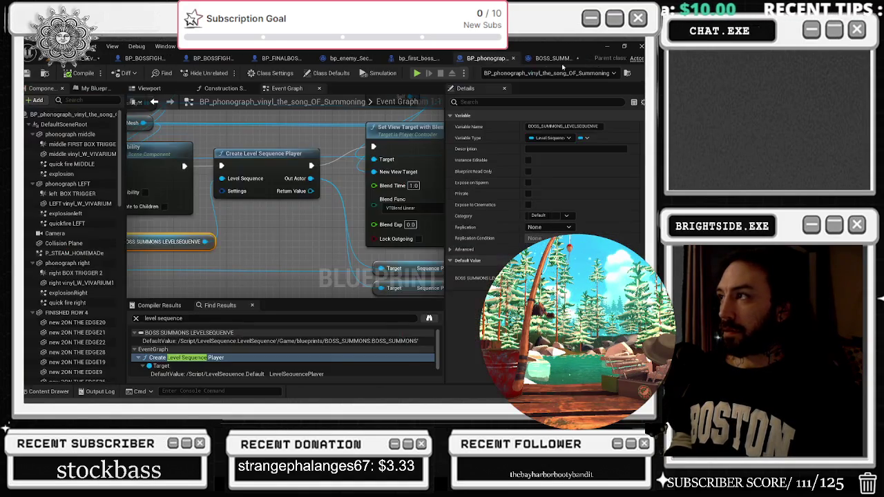
{"action": "left_click", "coordinate": [562, 58]}
{"action": "left_click_drag", "start_coordinate": [391, 197], "coordinate": [414, 197]}
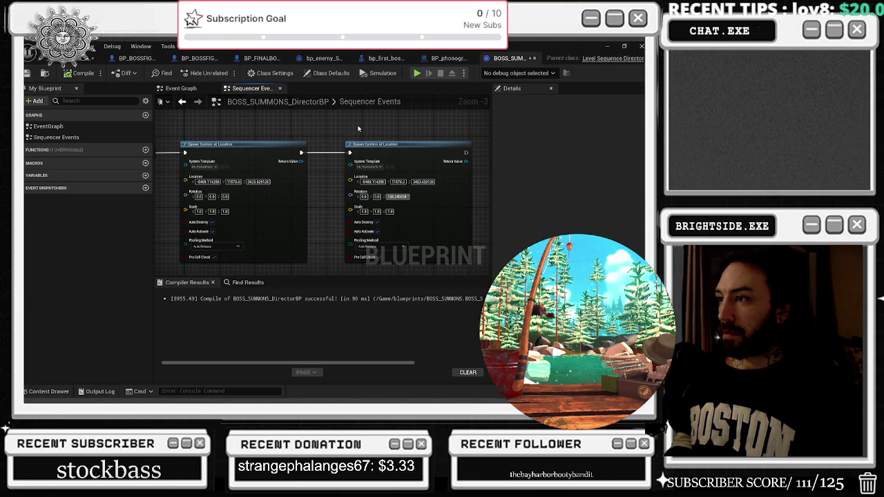
{"action": "left_click", "coordinate": [82, 72]}
{"action": "left_click", "coordinate": [97, 58]}
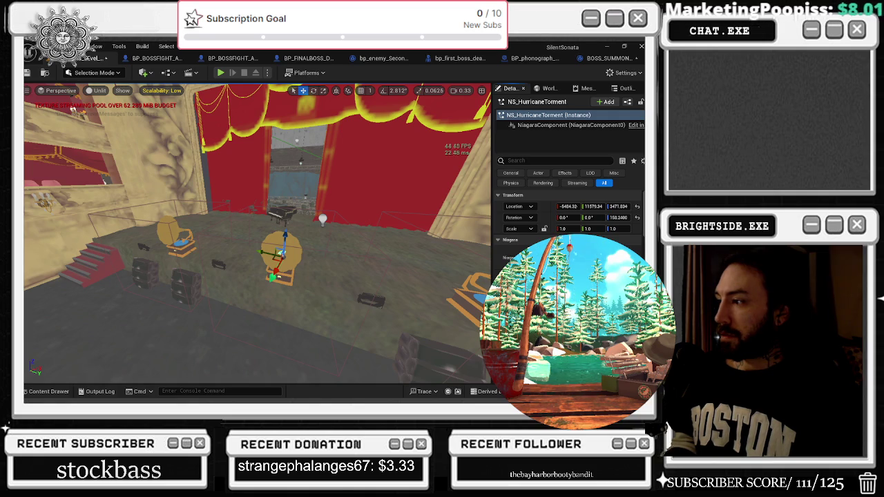
- Fly the camera over the auditorium to inspect the hurricane, then open NS_HurricaneTorment in Niagara
{"action": "key", "text": "s"}
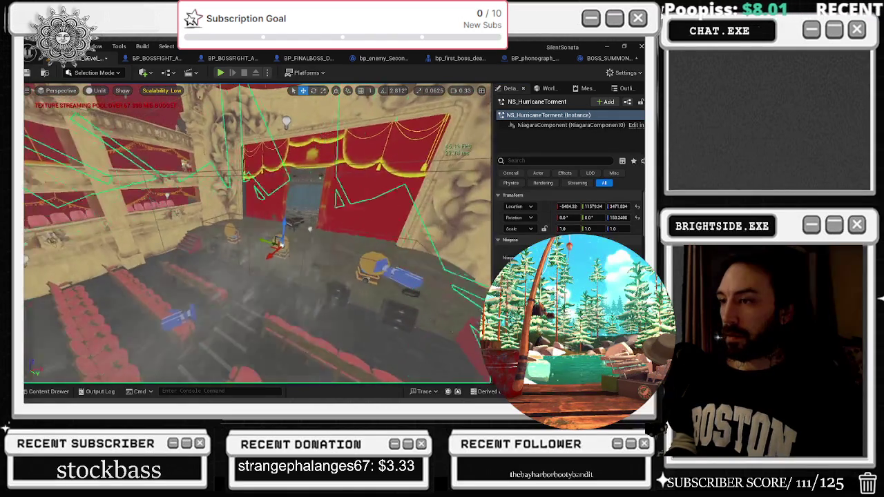
{"action": "key", "text": "q"}
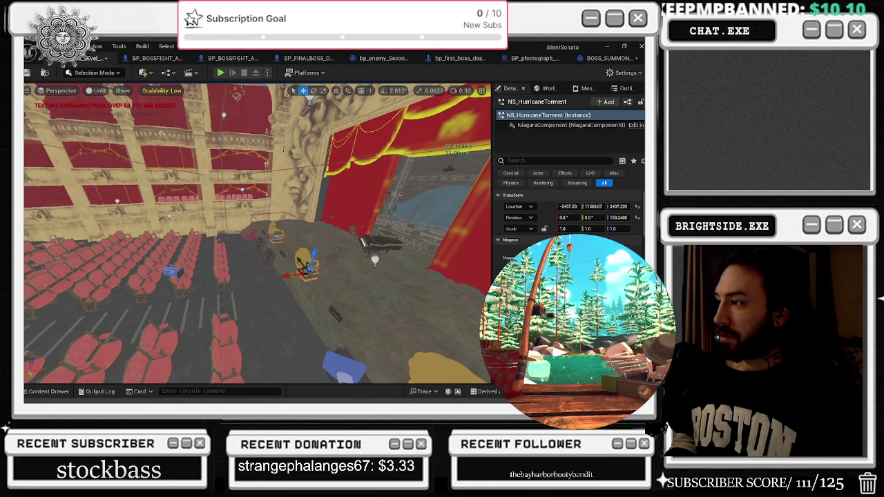
{"action": "key", "text": "s"}
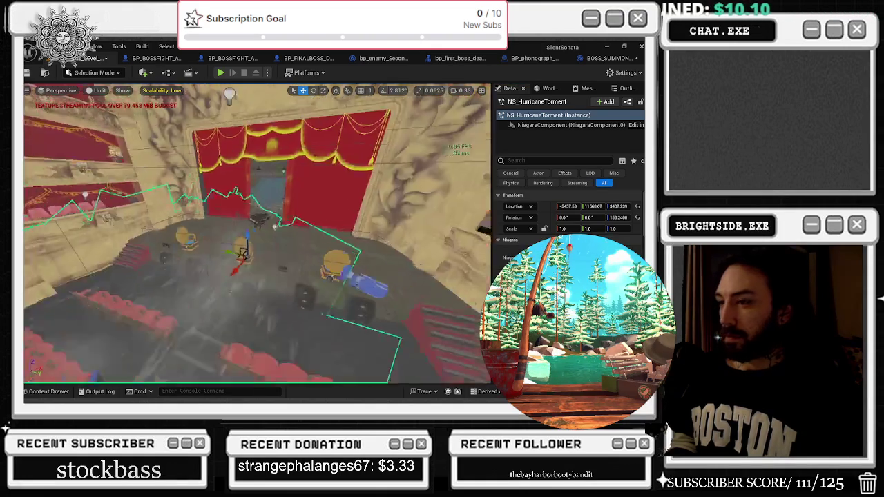
{"action": "key", "text": "s"}
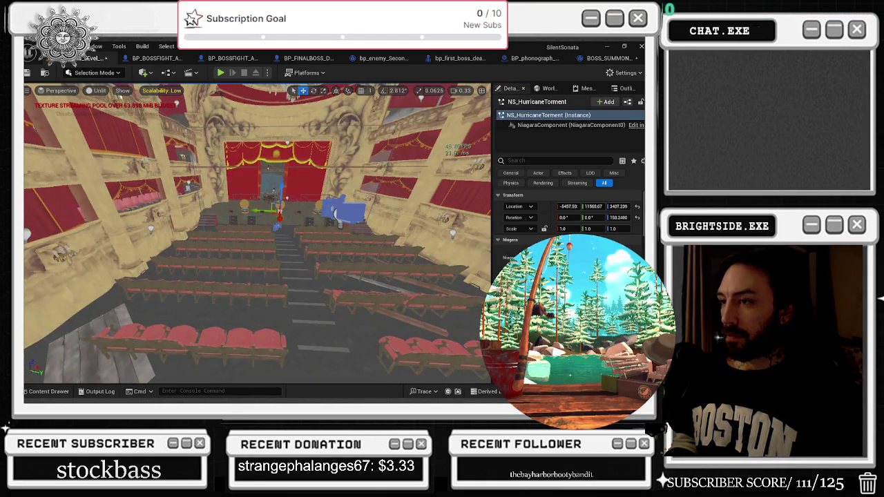
{"action": "key", "text": "ctrl+e"}
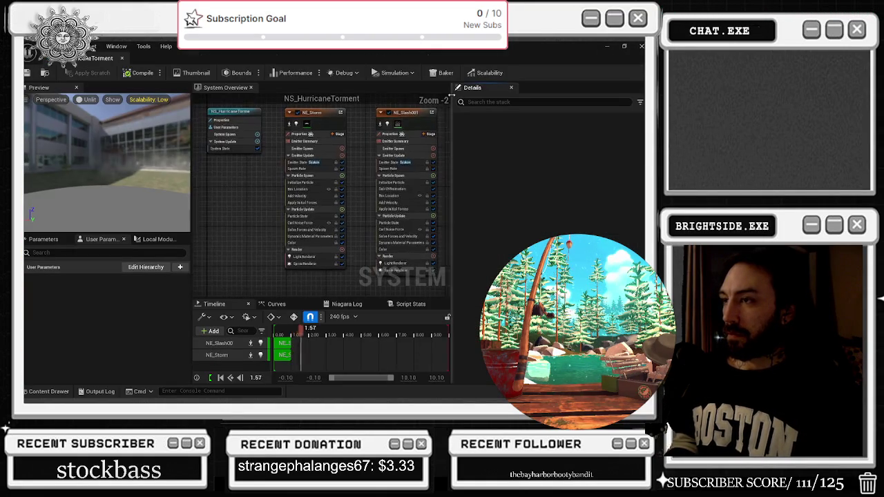
- Toggle the NE_Slash001 emitter off and back on, reviewing its light renderer settings
{"action": "left_click", "coordinate": [380, 112]}
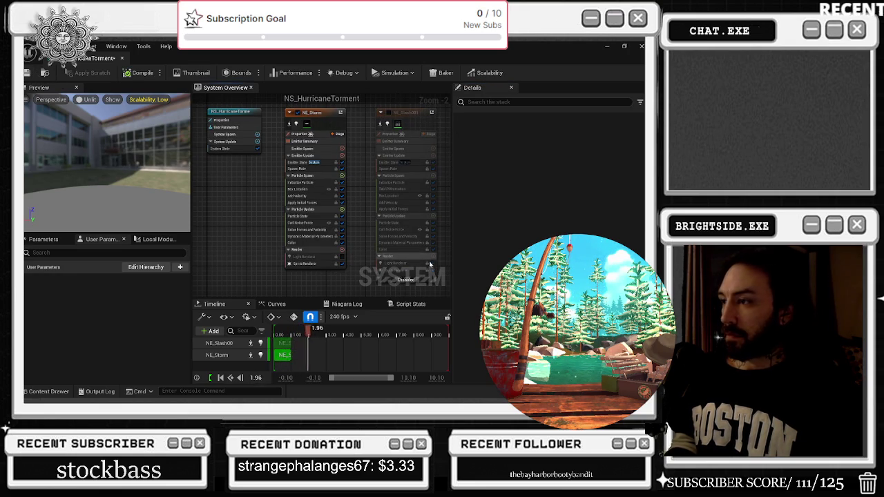
{"action": "left_click", "coordinate": [408, 264]}
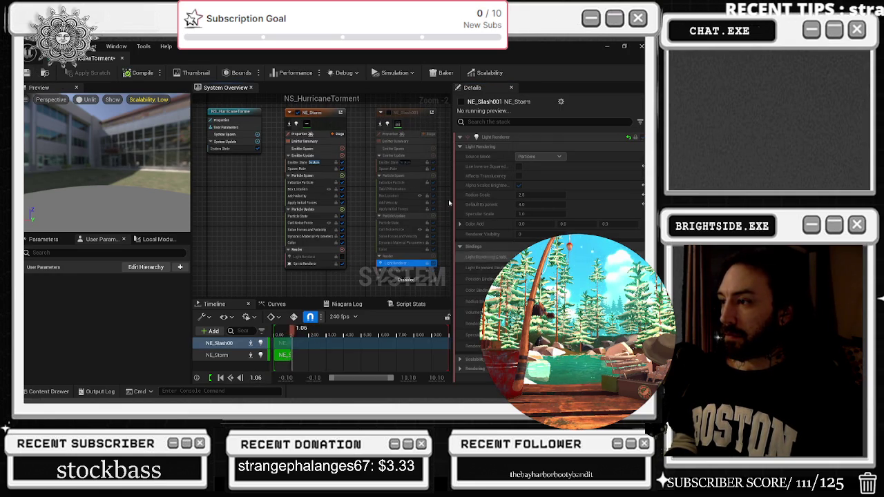
{"action": "left_click", "coordinate": [387, 113]}
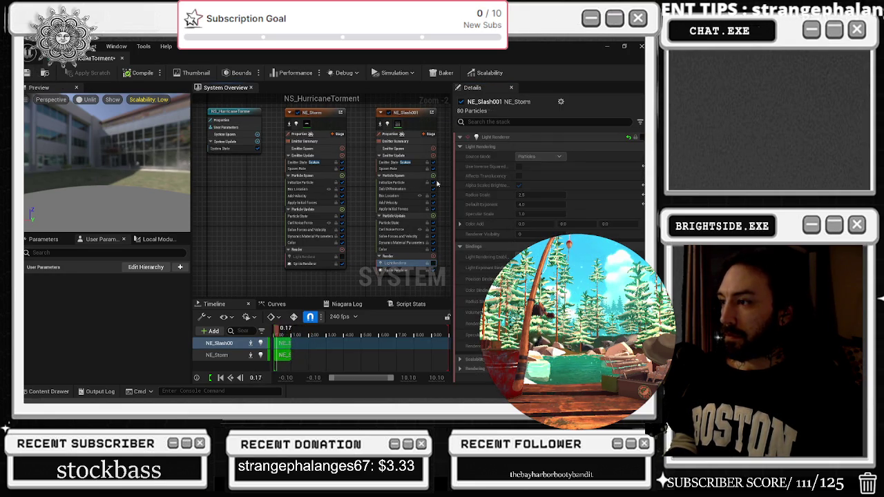
{"action": "left_click", "coordinate": [407, 117]}
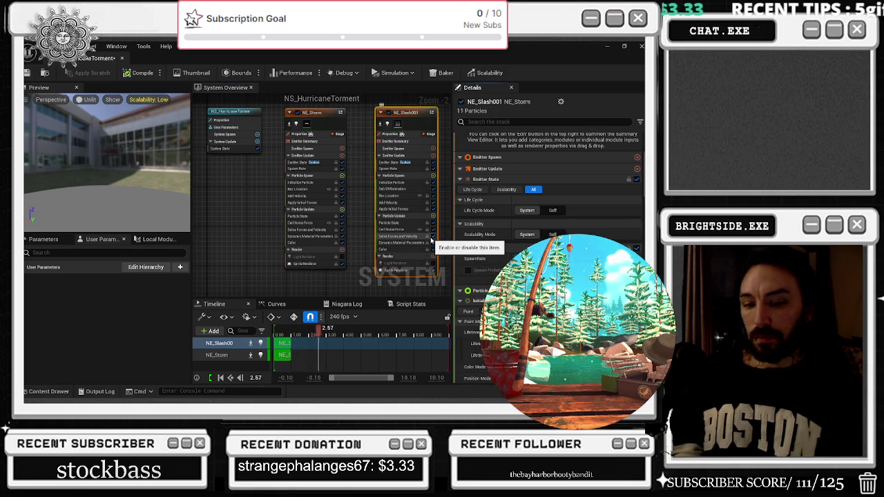
{"action": "left_click", "coordinate": [325, 114]}
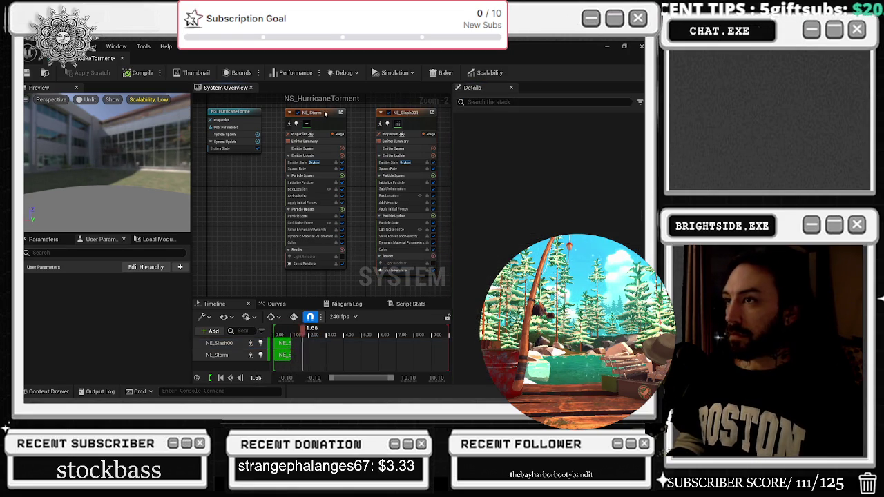
- Set the NE_Storm emitter's Spawn Rate to 100
{"action": "left_click", "coordinate": [325, 114]}
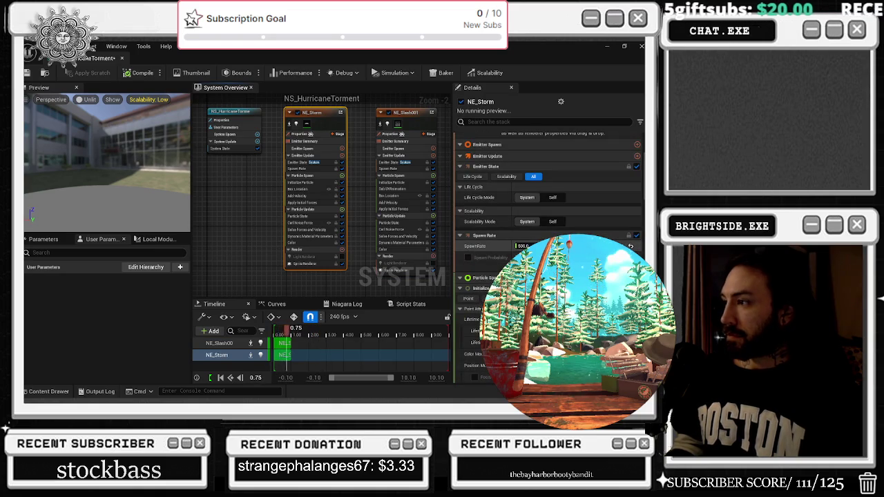
{"action": "left_click", "coordinate": [523, 246]}
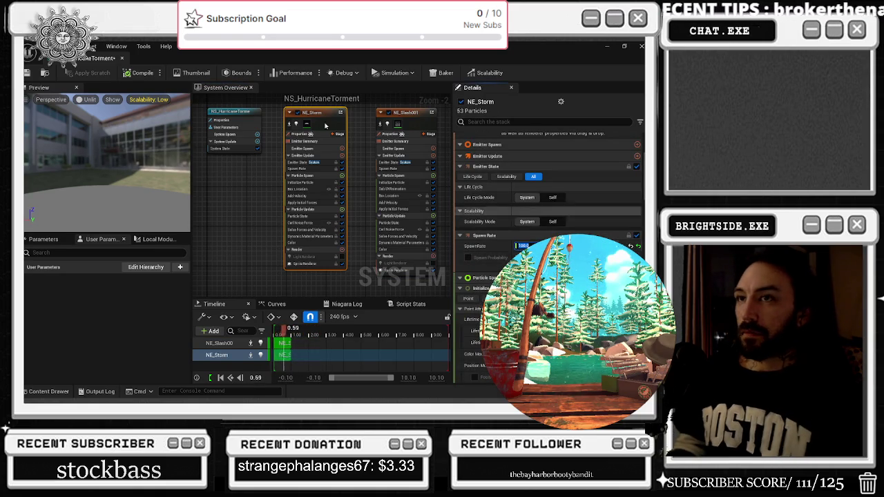
{"action": "key", "text": "Return"}
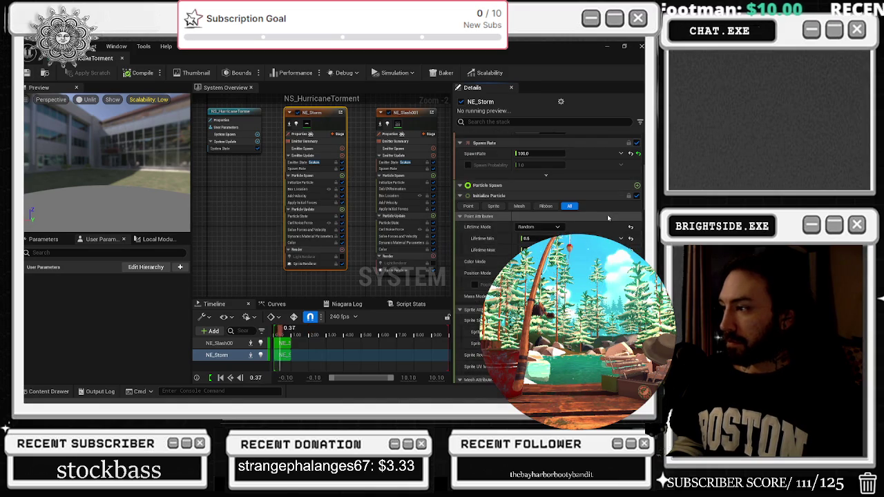
- Check the system's Loop Duration, then save NS_HurricaneTorment and close the Niagara editor
{"action": "left_click", "coordinate": [233, 138]}
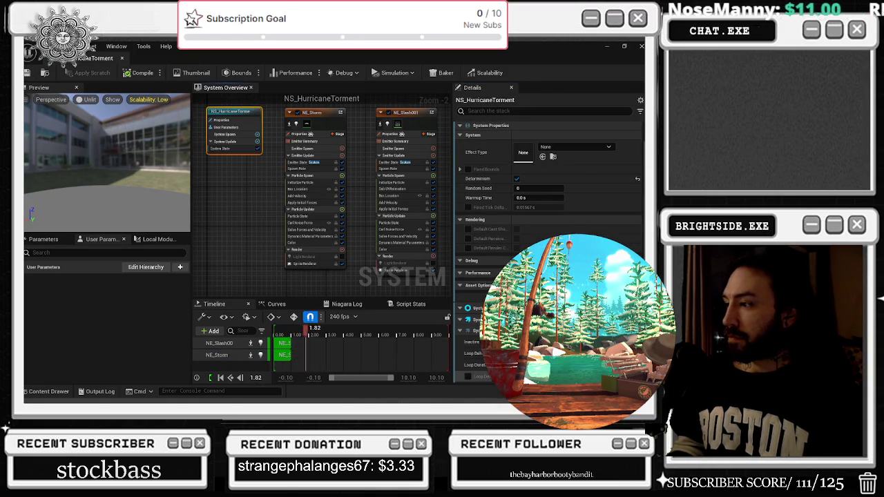
{"action": "left_click", "coordinate": [475, 364]}
{"action": "key", "text": "ctrl+s"}
{"action": "left_click", "coordinate": [122, 58]}
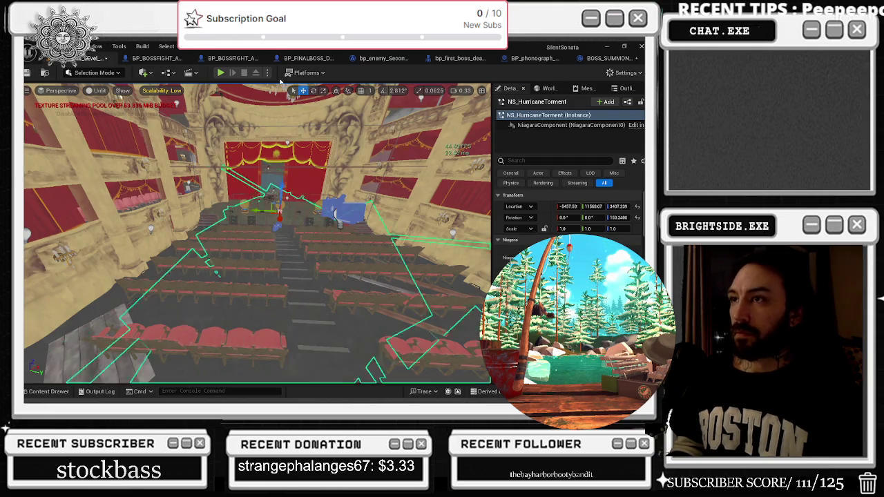
- Lift NS_HurricaneTorment about 200 units on Z, save the LAST_STAND_BOSS_FIGHT map, and start Play in Editor
{"action": "left_click_drag", "start_coordinate": [282, 185], "coordinate": [280, 164]}
{"action": "key", "text": "Delete"}
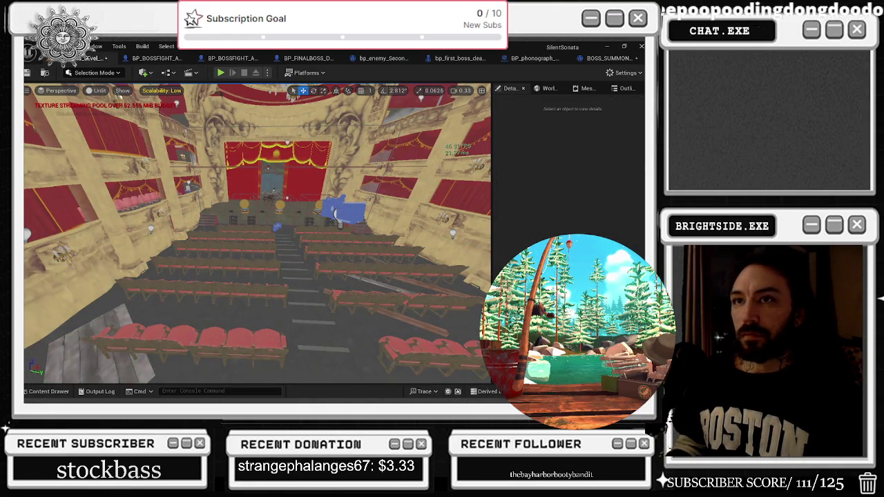
{"action": "key", "text": "ctrl+s"}
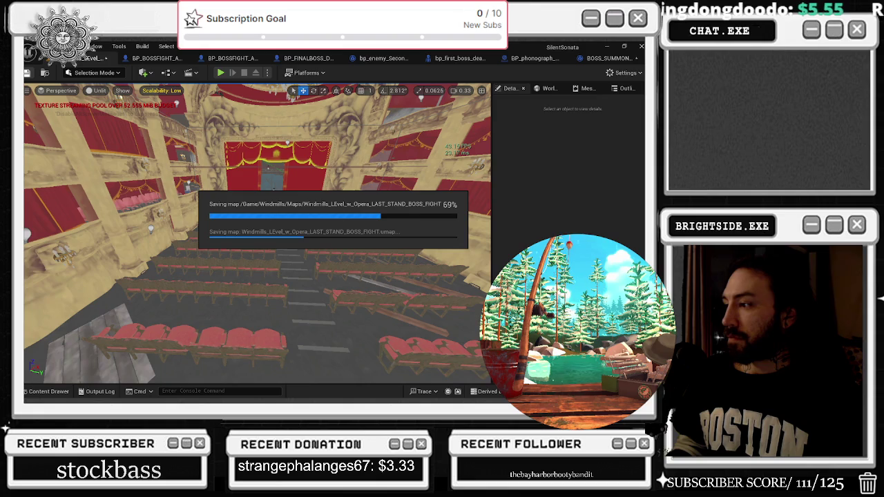
{"action": "left_click", "coordinate": [398, 317]}
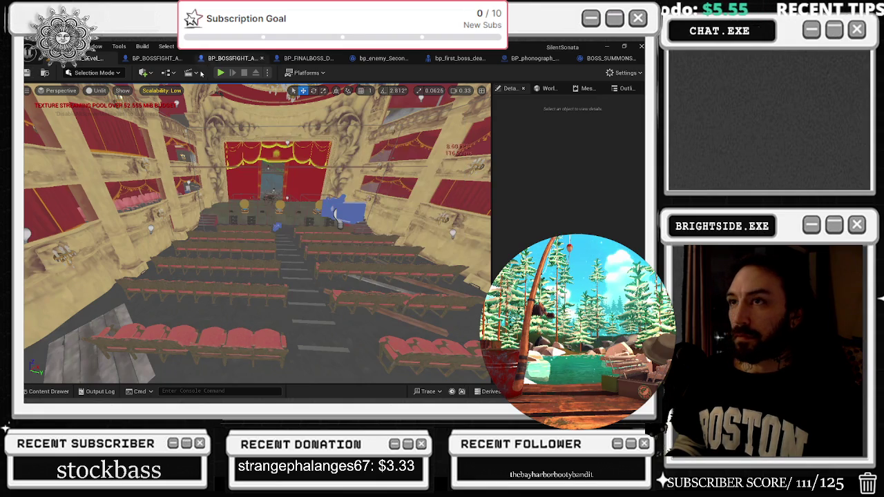
{"action": "key", "text": "alt+p"}
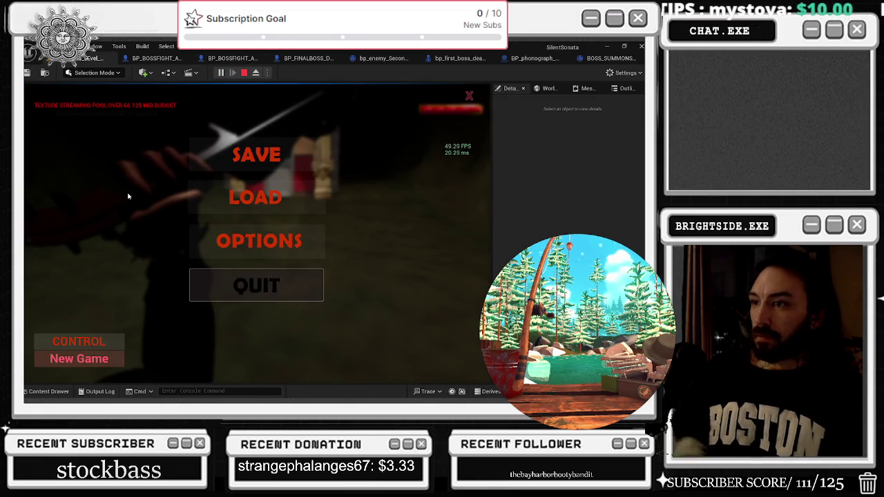
- Open the game's OPTIONS screen, go back, and resume play from the pause menu
{"action": "left_click", "coordinate": [257, 241]}
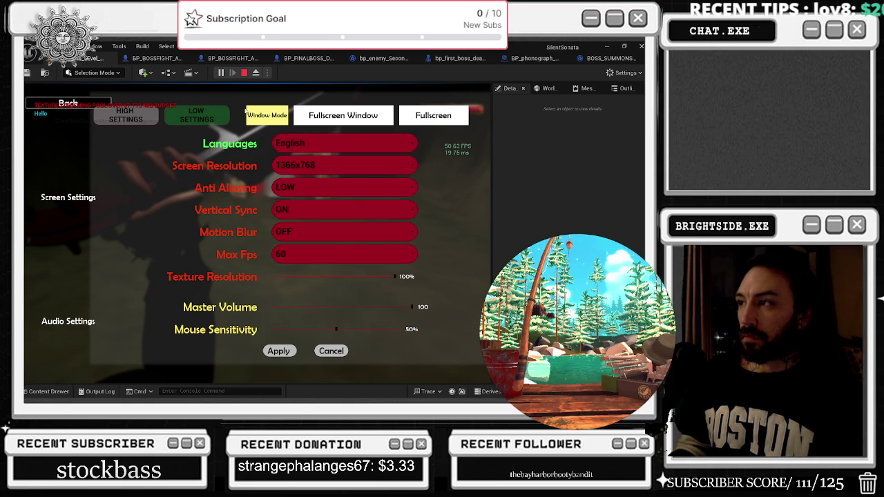
{"action": "left_click", "coordinate": [69, 104]}
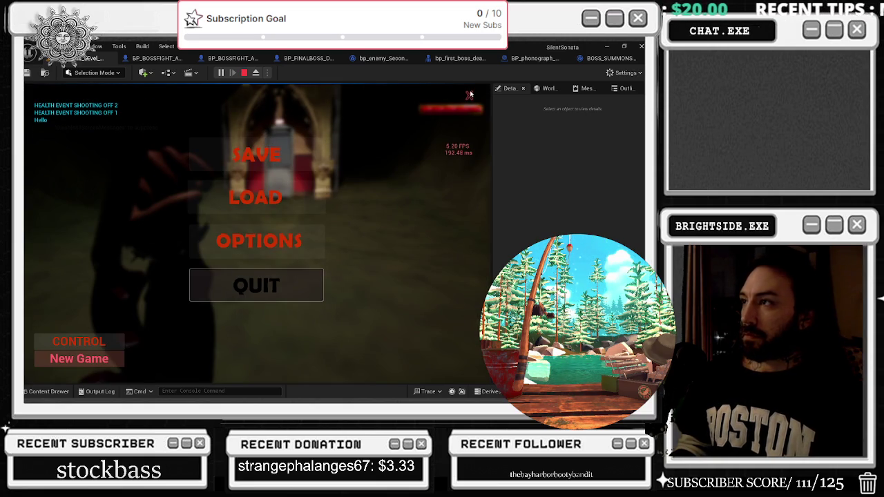
{"action": "key", "text": "Escape"}
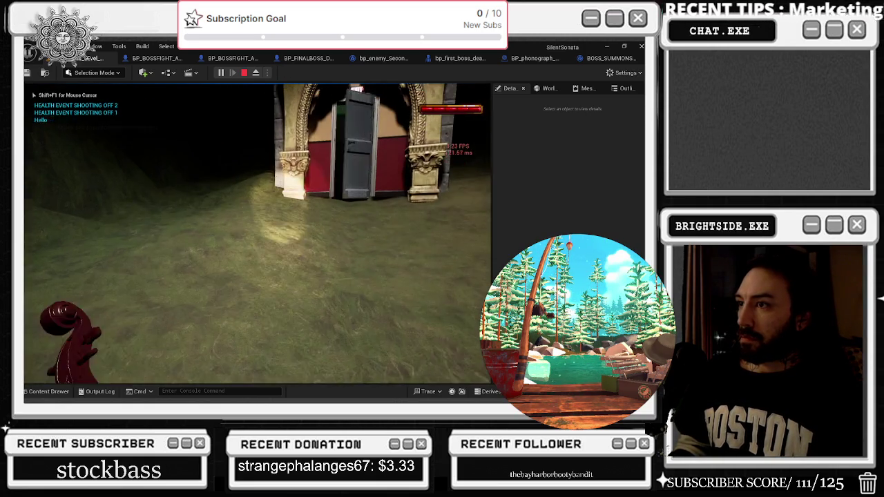
- Walk through the theater hall with the cello and interact with the burning phonograph on stage
{"action": "key", "text": "w"}
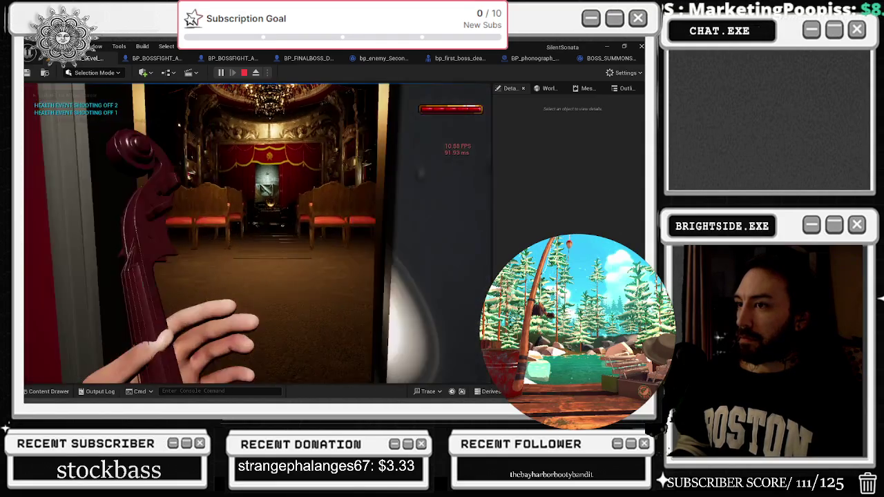
{"action": "key", "text": "w"}
{"action": "key", "text": "w"}
{"action": "key", "text": "w"}
{"action": "key", "text": "w"}
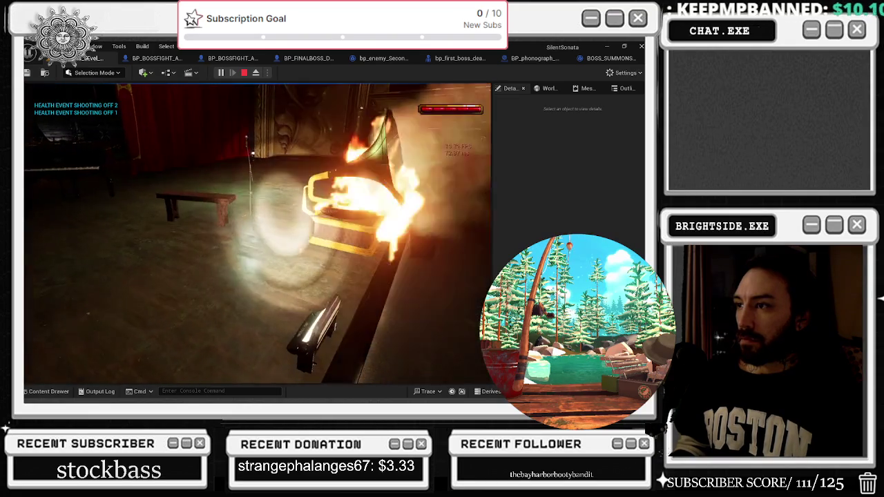
{"action": "key", "text": "e"}
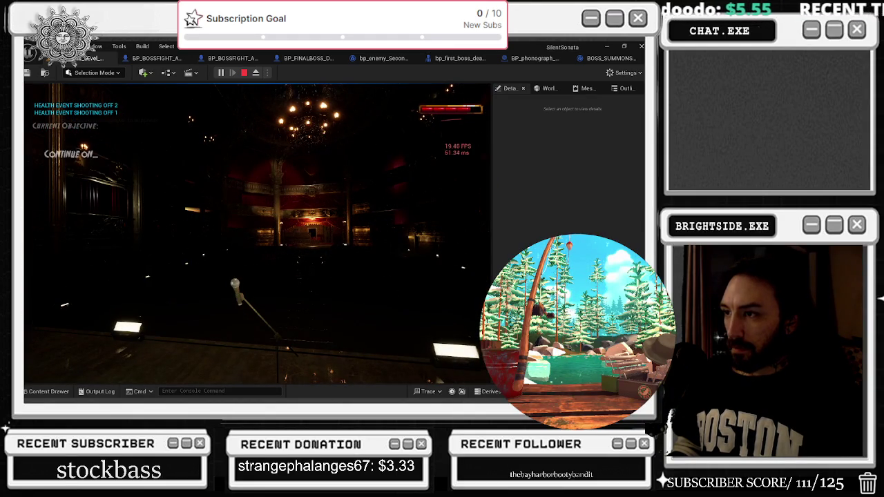
{"action": "key", "text": "s"}
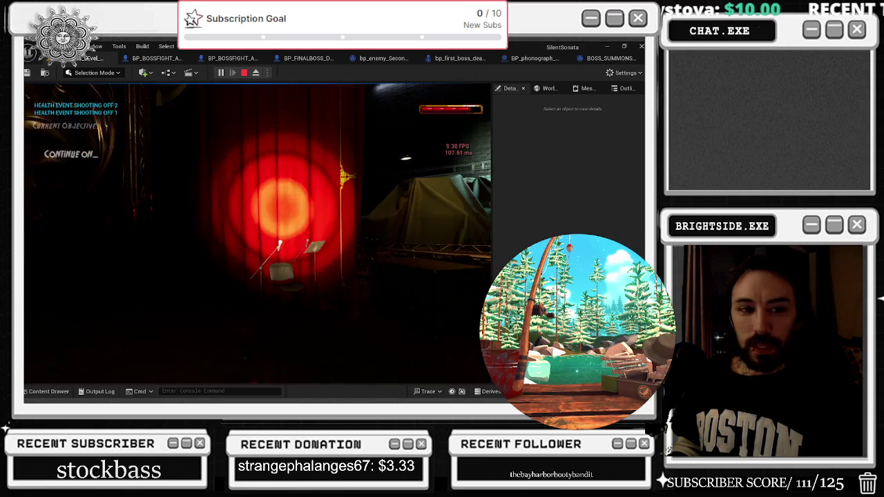
{"action": "key", "text": "alt+Tab"}
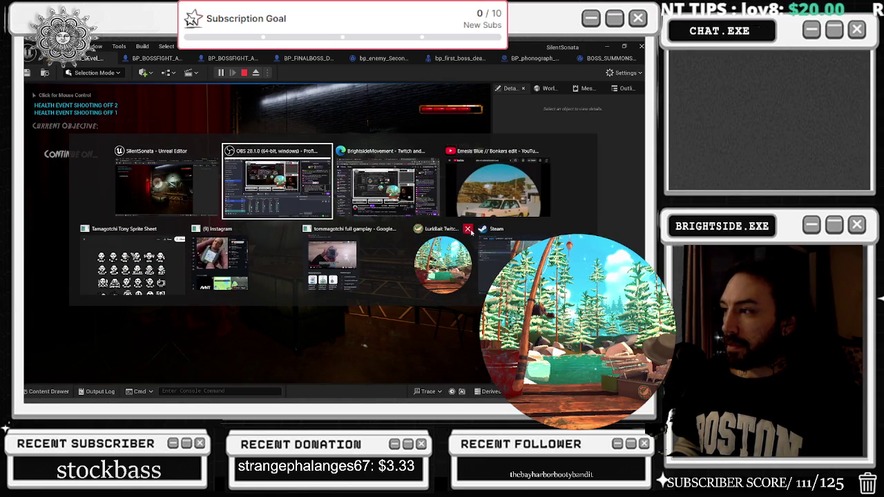
- Stop LurkBait Twitch Fishing in Steam, confirm the exit, and return to Unreal Editor
{"action": "left_click", "coordinate": [486, 236]}
{"action": "left_click", "coordinate": [278, 235]}
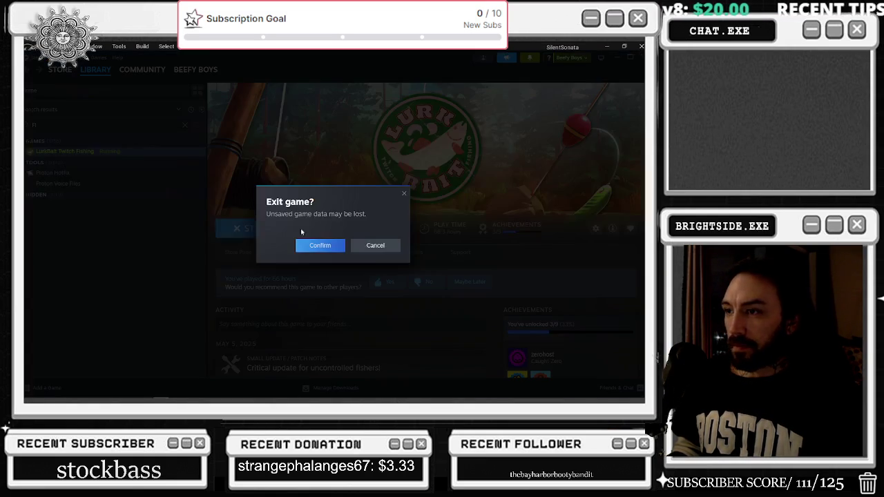
{"action": "left_click", "coordinate": [320, 247]}
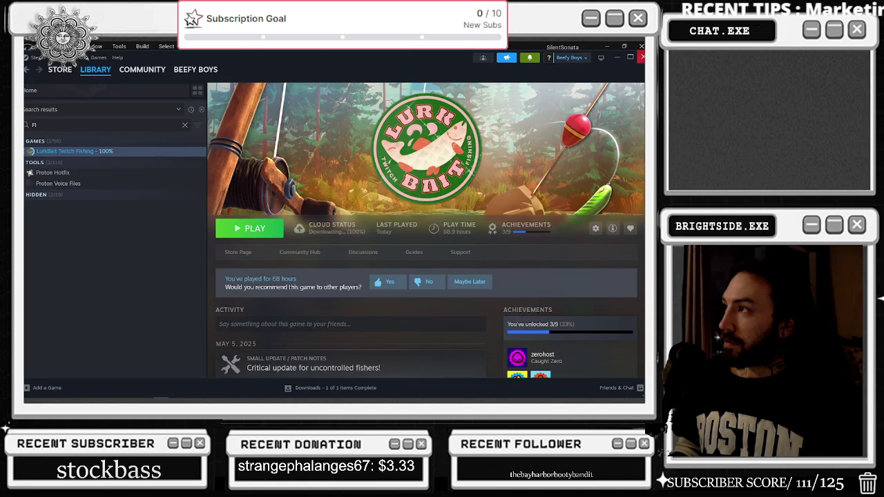
{"action": "key", "text": "alt+Tab"}
{"action": "key", "text": "alt+Tab"}
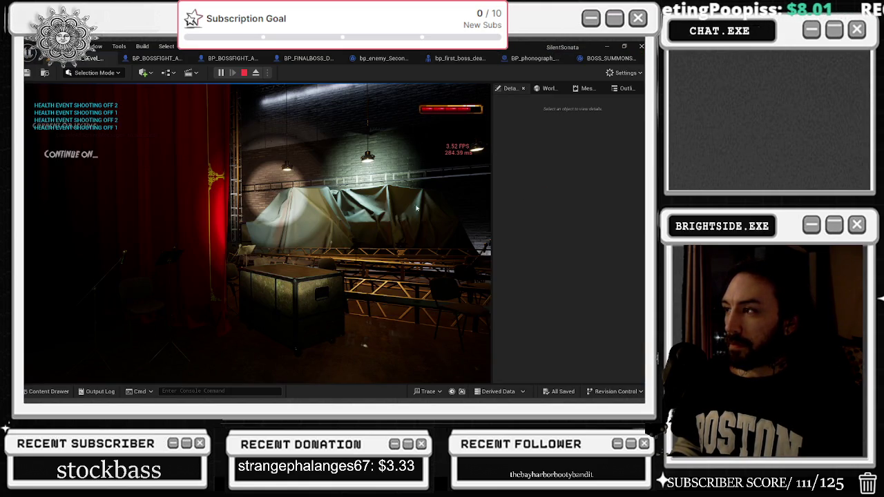
- Play the PIE session into the boss fight, then switch to the Edge YouTube window
{"action": "key", "text": "Escape"}
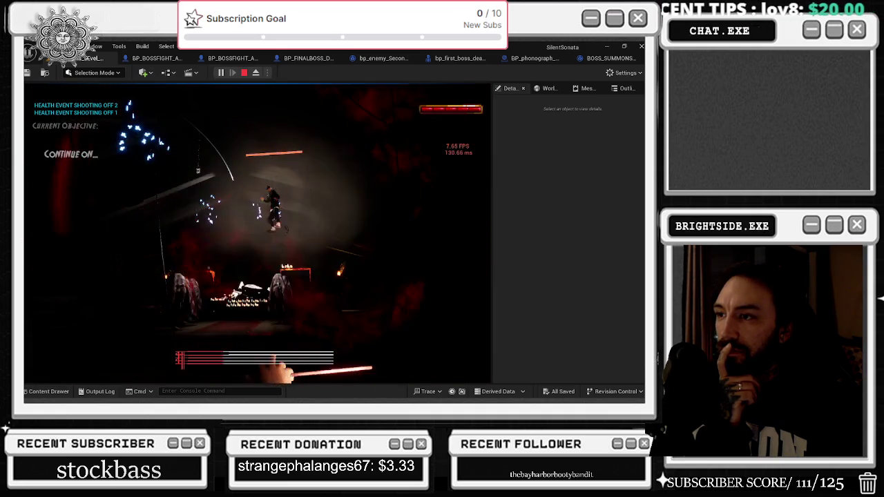
{"action": "key", "text": "alt+Tab"}
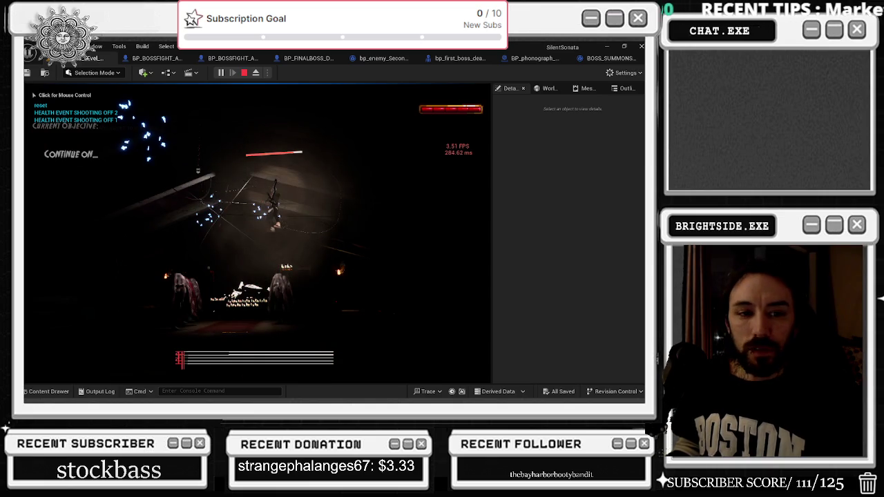
{"action": "left_click", "coordinate": [391, 108]}
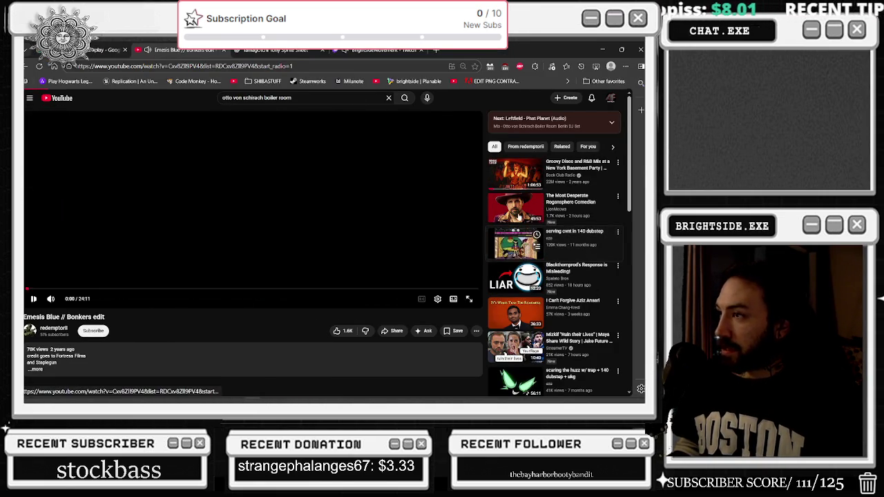
- Switch from the YouTube tab back to the Unreal Editor attic boss-fight test
{"action": "key", "text": "alt+Tab"}
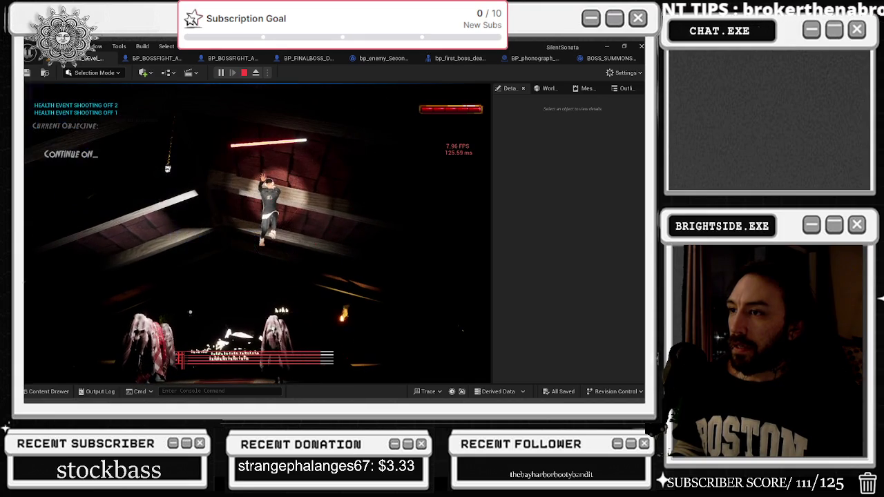
- Stop the attic boss-fight PIE test and open the Scalability: Low quality settings
{"action": "key", "text": "Escape"}
{"action": "scroll", "coordinate": [257, 234], "scroll_direction": "up", "scroll_amount": 5}
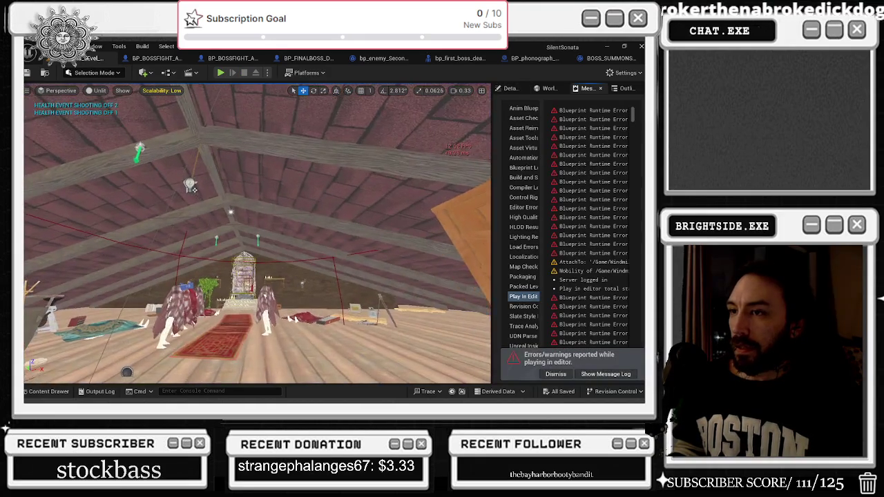
{"action": "left_click", "coordinate": [166, 91]}
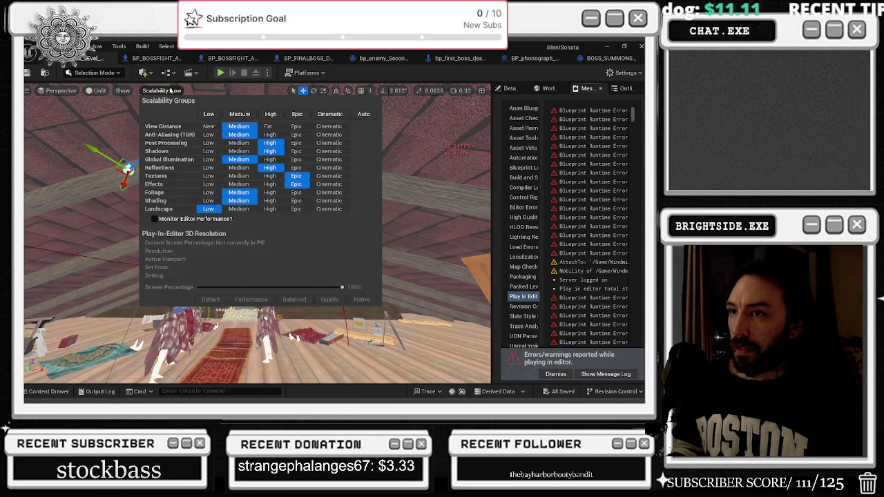